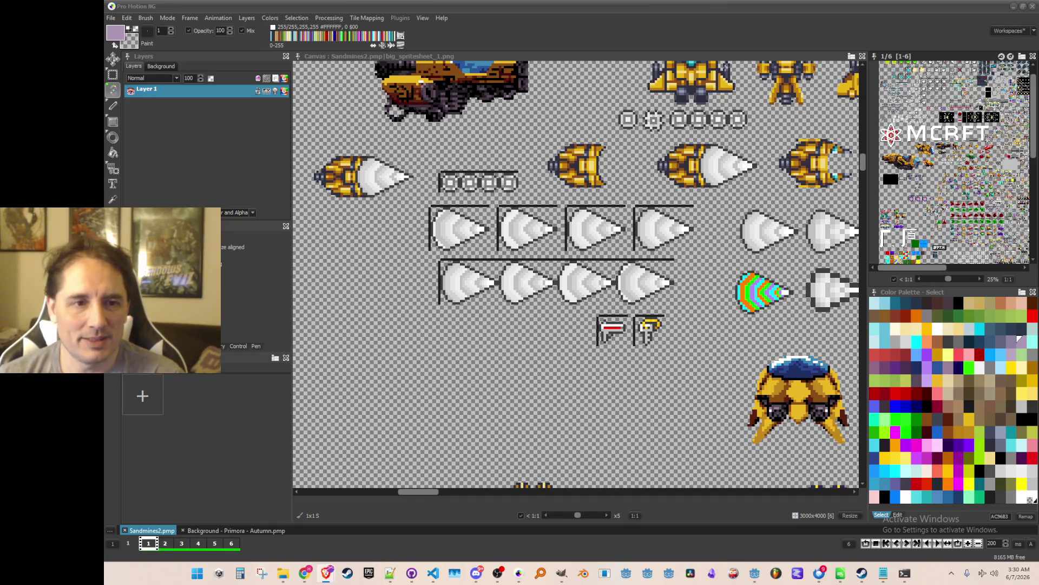
# Zoom around the sprite sheet in Pro Motion NG, then minimize it to reveal the Godot Burrower scene
pyautogui.scroll(-1, 460, 430)
pyautogui.scroll(1, 652, 205)
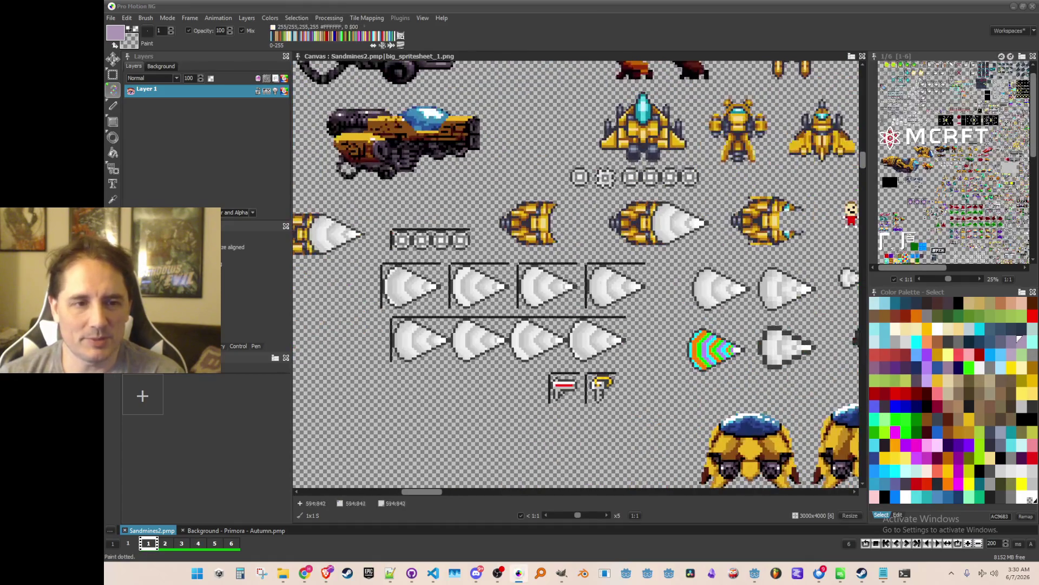
pyautogui.hotkey('alt', 'Tab')
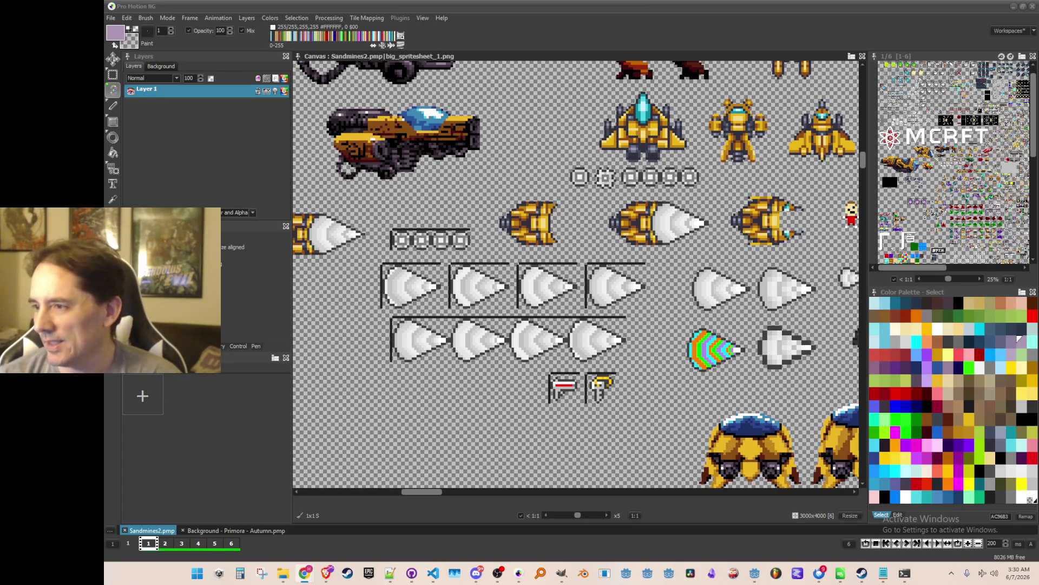
pyautogui.scroll(-1, 547, 251)
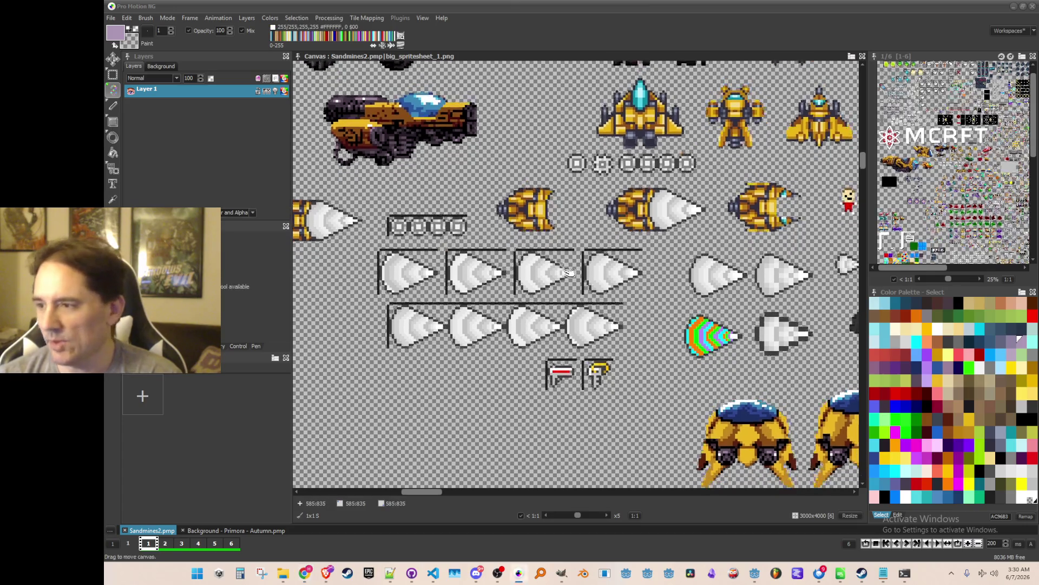
pyautogui.scroll(-1, 568, 250)
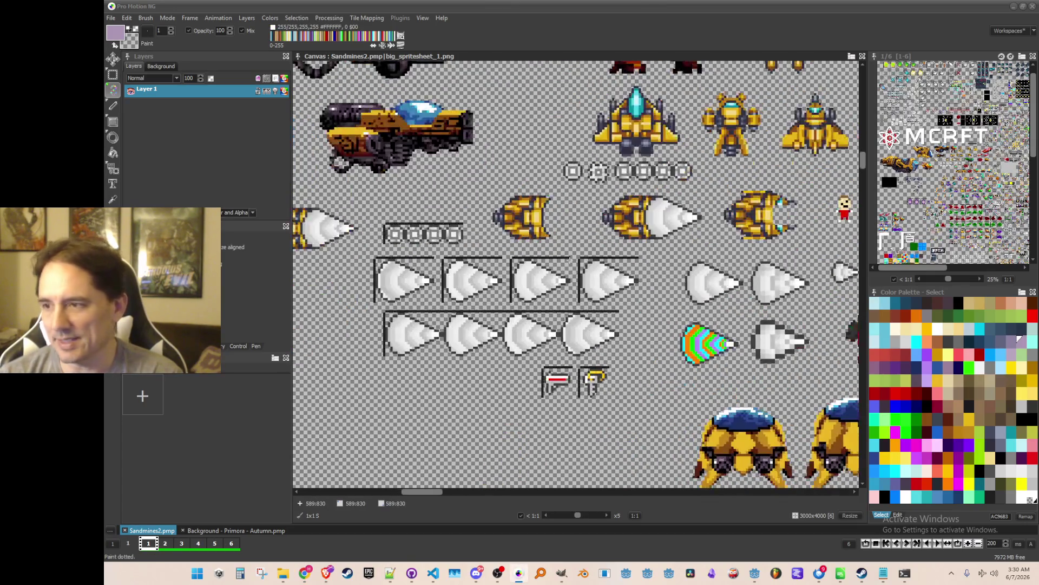
pyautogui.scroll(2, 569, 259)
pyautogui.scroll(-2, 570, 259)
pyautogui.scroll(2, 569, 258)
pyautogui.scroll(-2, 570, 259)
pyautogui.scroll(2, 570, 259)
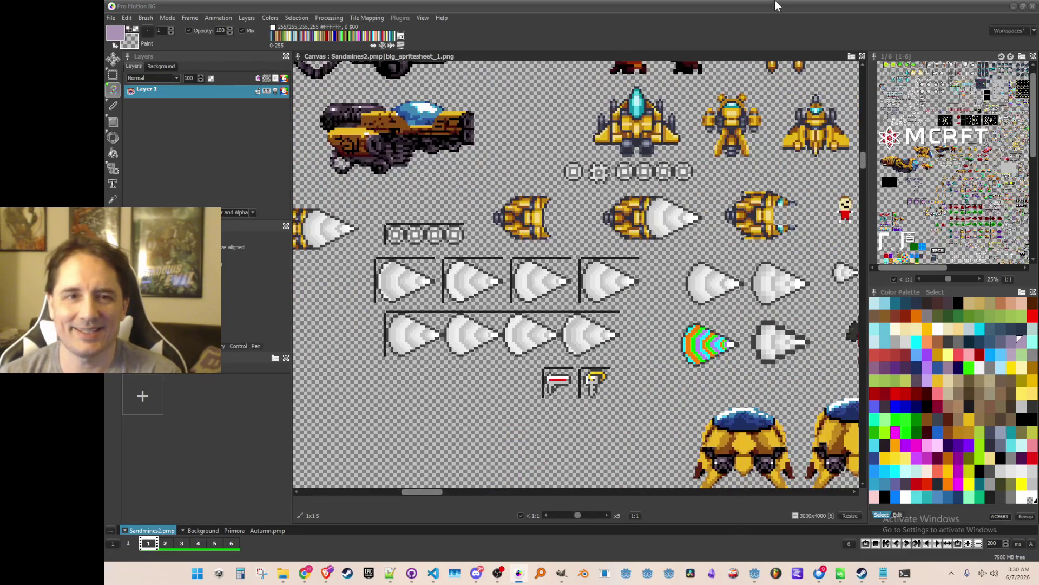
pyautogui.click(1013, 6)
# Run the Atomcraft project from the editor and save the Burrower scene with Ctrl+S
pyautogui.click(872, 23)
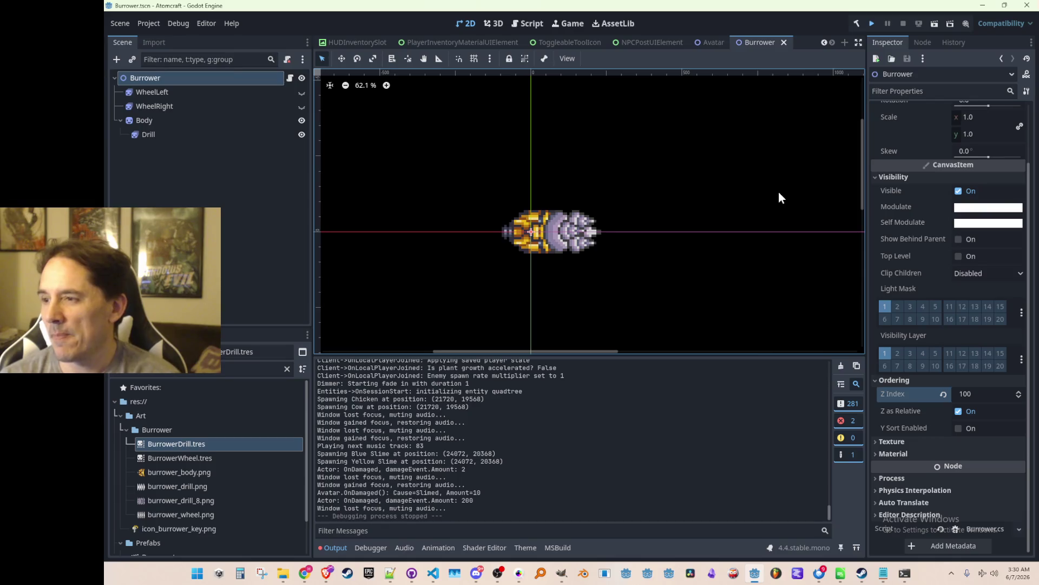
pyautogui.hotkey('ctrl', 's')
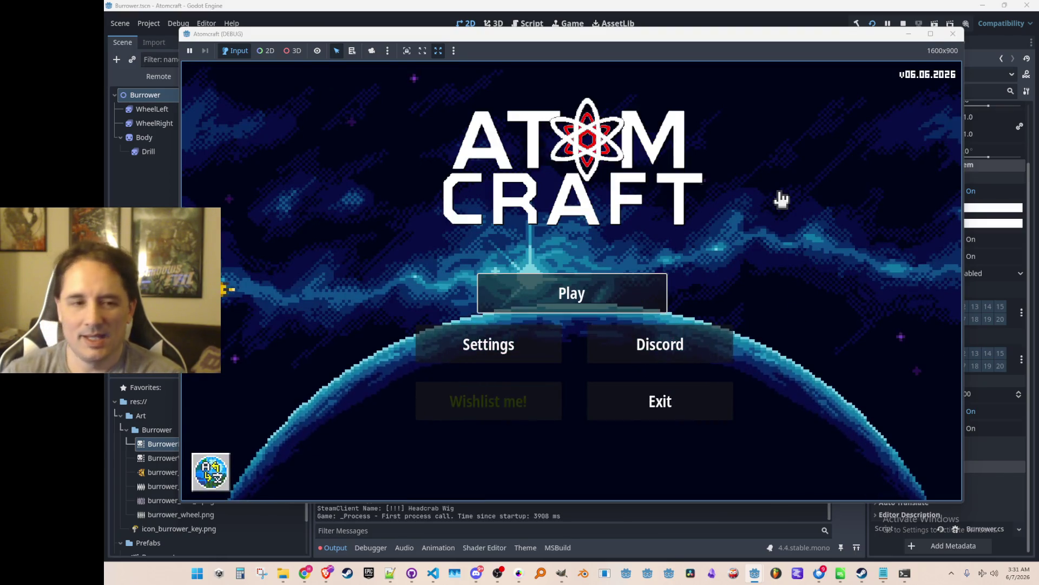
# Choose Play, pick the A TEST 6 profile, and load the NPC TEST H world
pyautogui.click(636, 286)
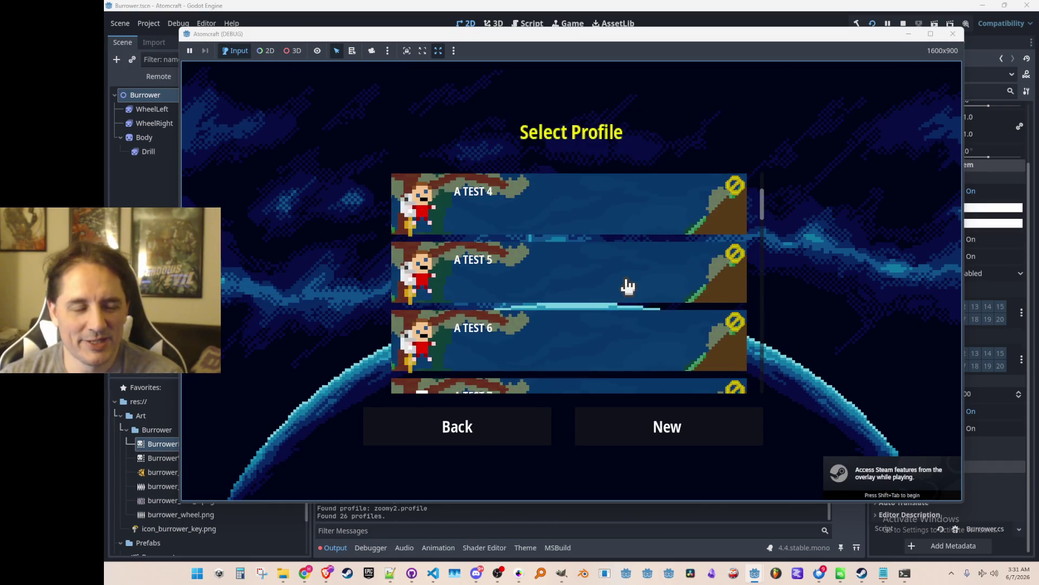
pyautogui.scroll(-2, 625, 287)
pyautogui.scroll(1, 619, 292)
pyautogui.click(618, 294)
pyautogui.scroll(-2, 622, 271)
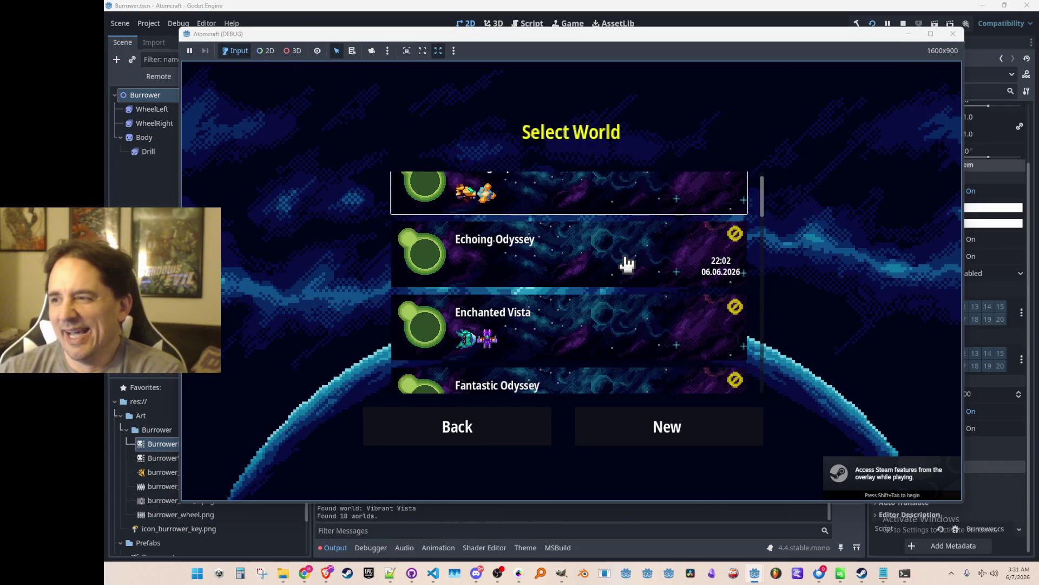
pyautogui.scroll(-10, 617, 259)
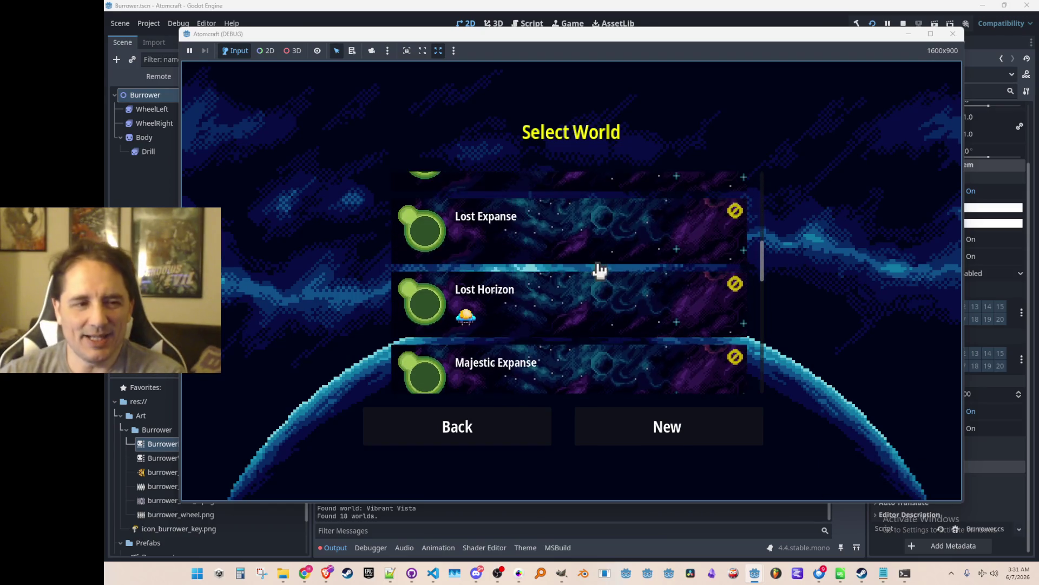
pyautogui.scroll(-2, 600, 284)
pyautogui.click(633, 287)
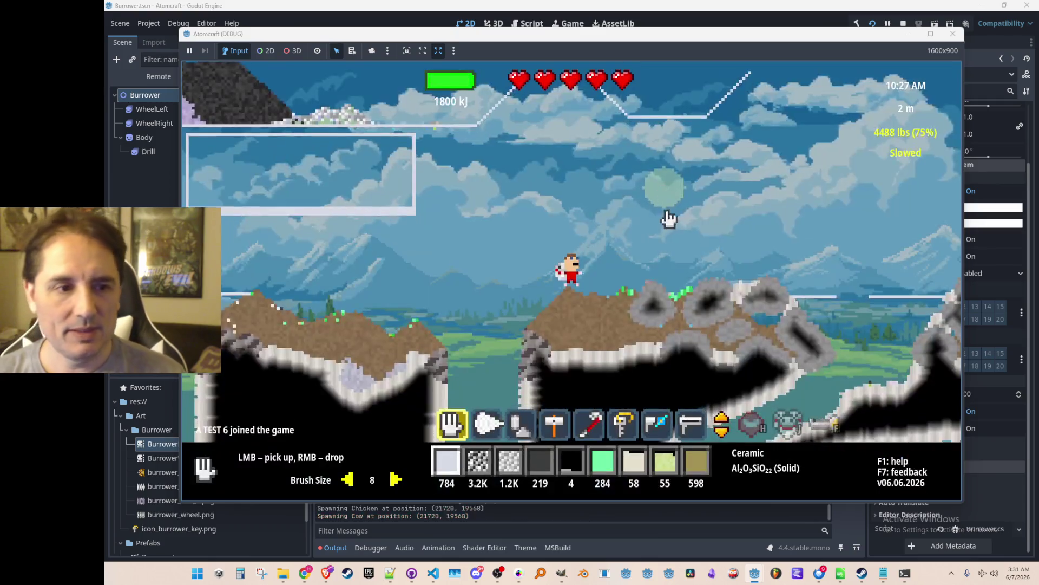
# View the Elements periodic table in the tech tree, then spawn the Burrower and steer it up-right
pyautogui.scroll(-5, 663, 206)
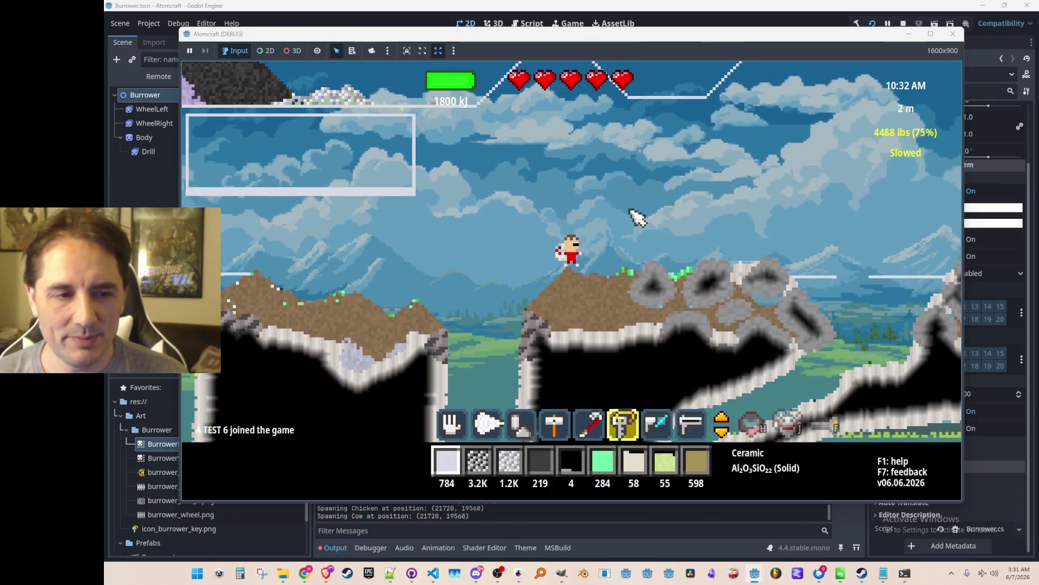
pyautogui.press('Tab')
pyautogui.click(723, 136)
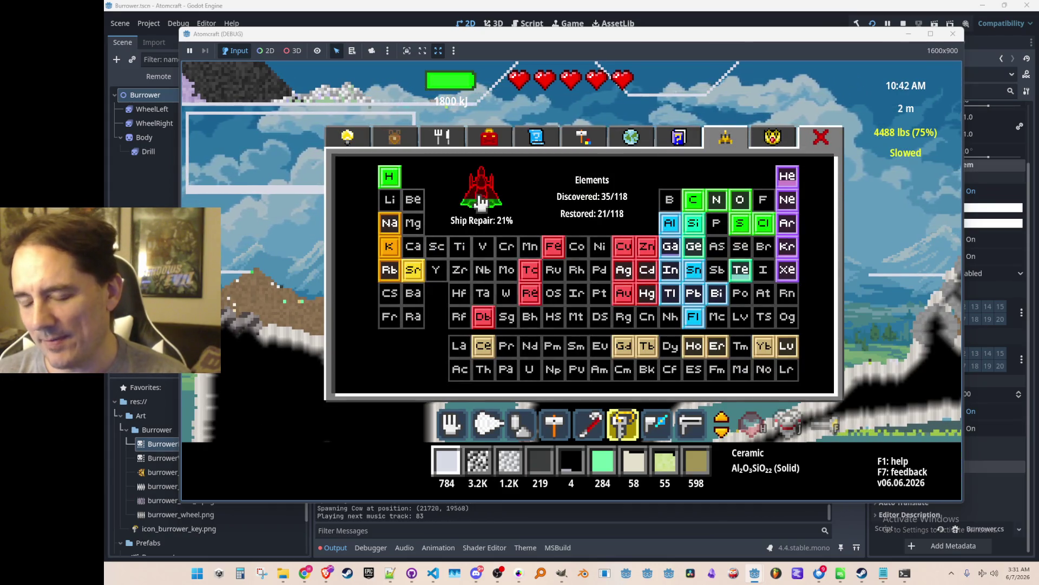
pyautogui.press('Tab')
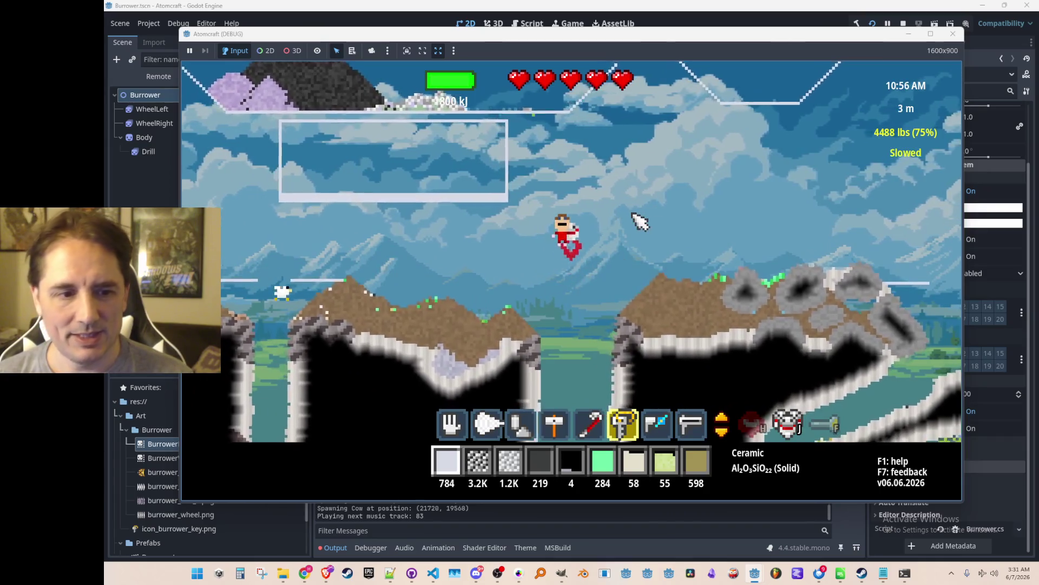
pyautogui.click(639, 230)
pyautogui.moveTo(617, 292)
pyautogui.mouseDown()
pyautogui.moveTo(674, 239)
pyautogui.moveTo(671, 217)
pyautogui.moveTo(640, 249)
pyautogui.mouseUp()
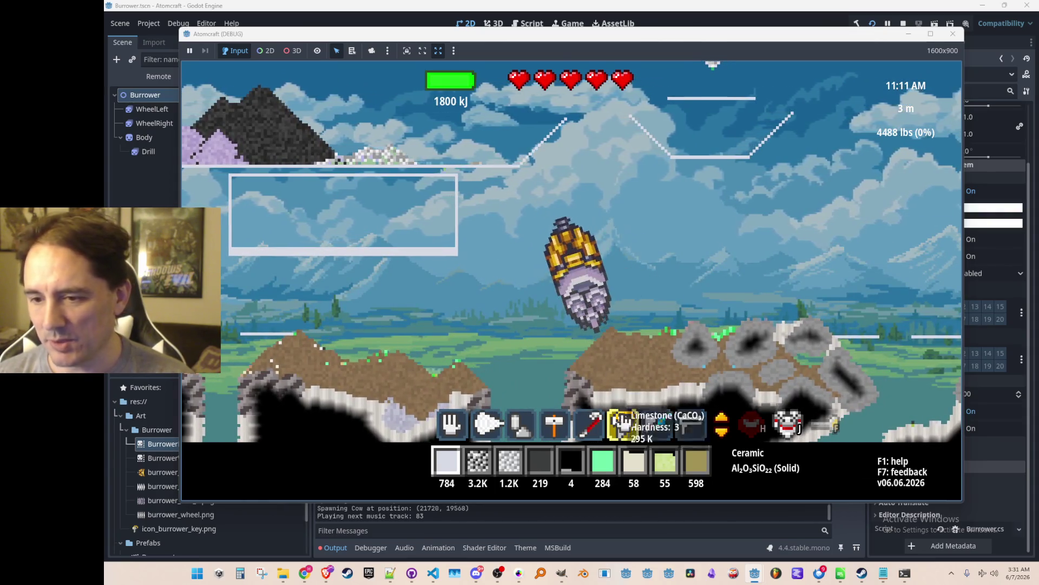
# Re-enter the Burrower and drill down, right, then left through the limestone collecting minerals
pyautogui.press('8')
pyautogui.press('a')
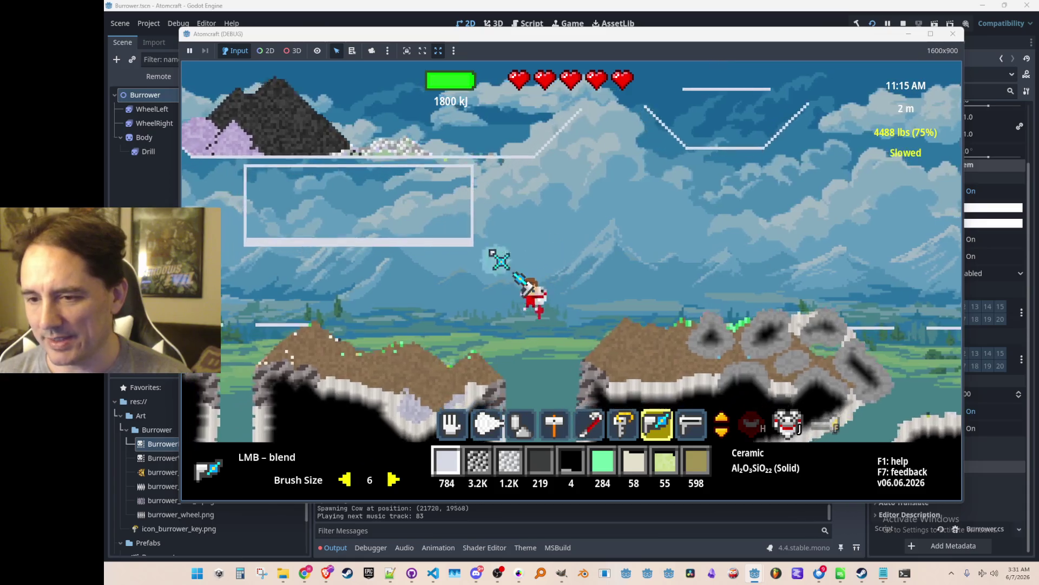
pyautogui.press('6')
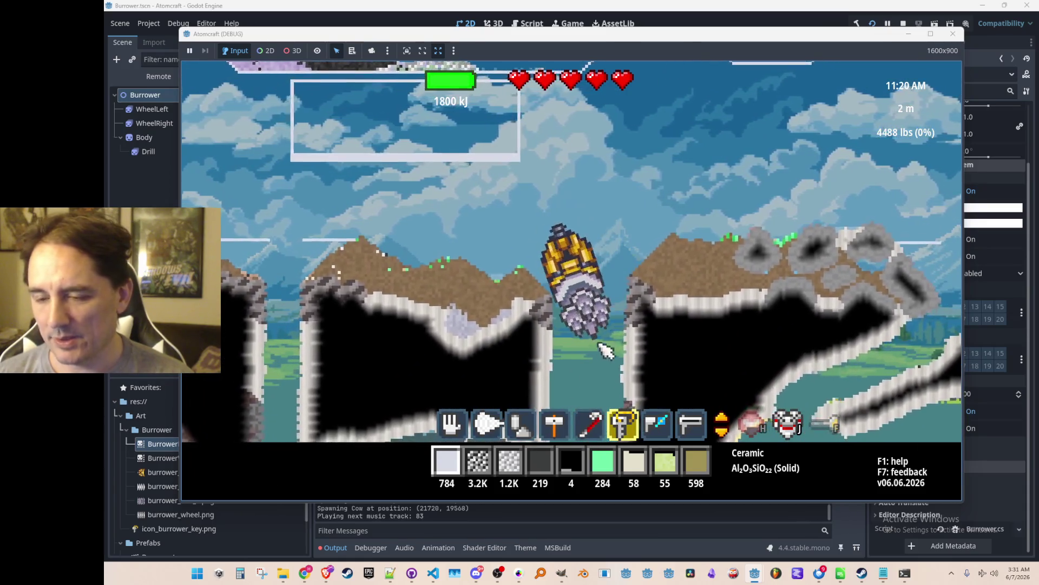
pyautogui.press('s')
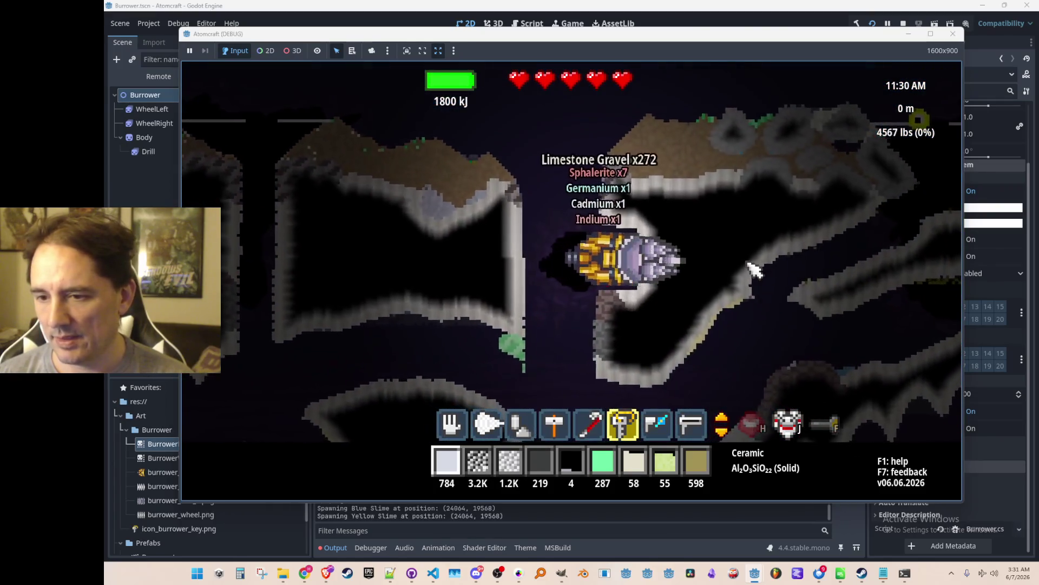
pyautogui.press('d')
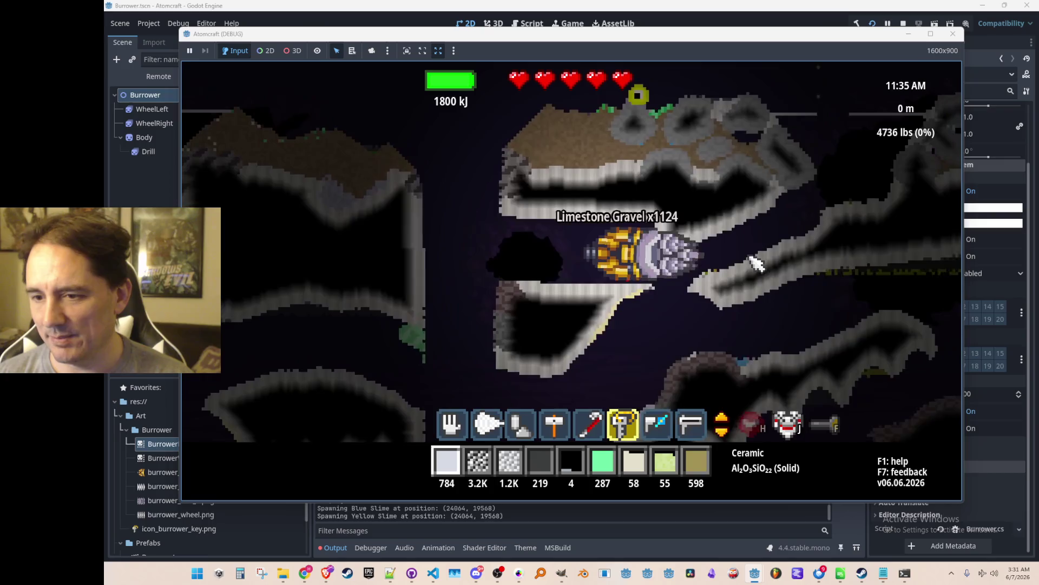
pyautogui.press('d')
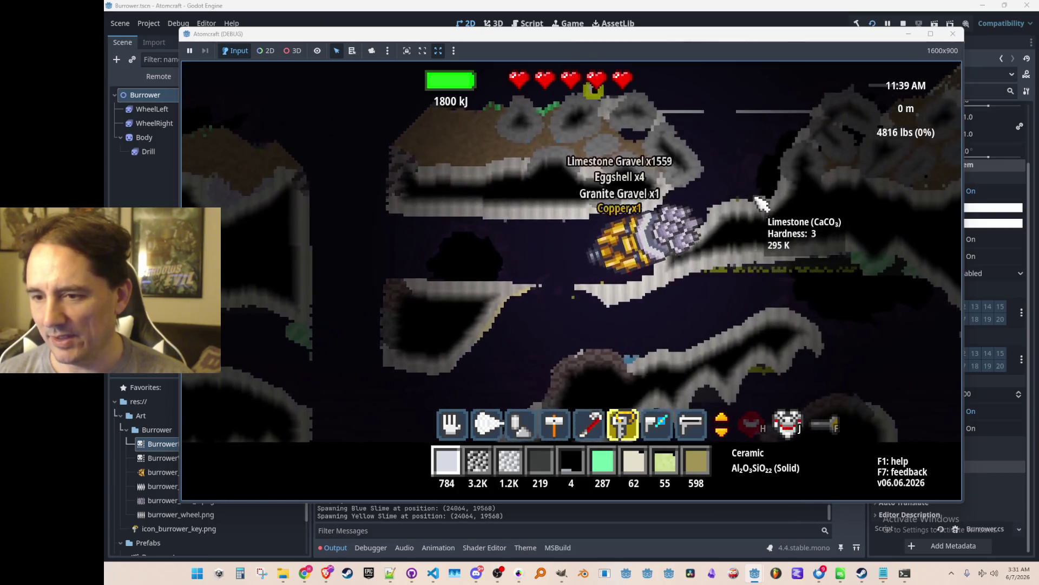
pyautogui.press('a')
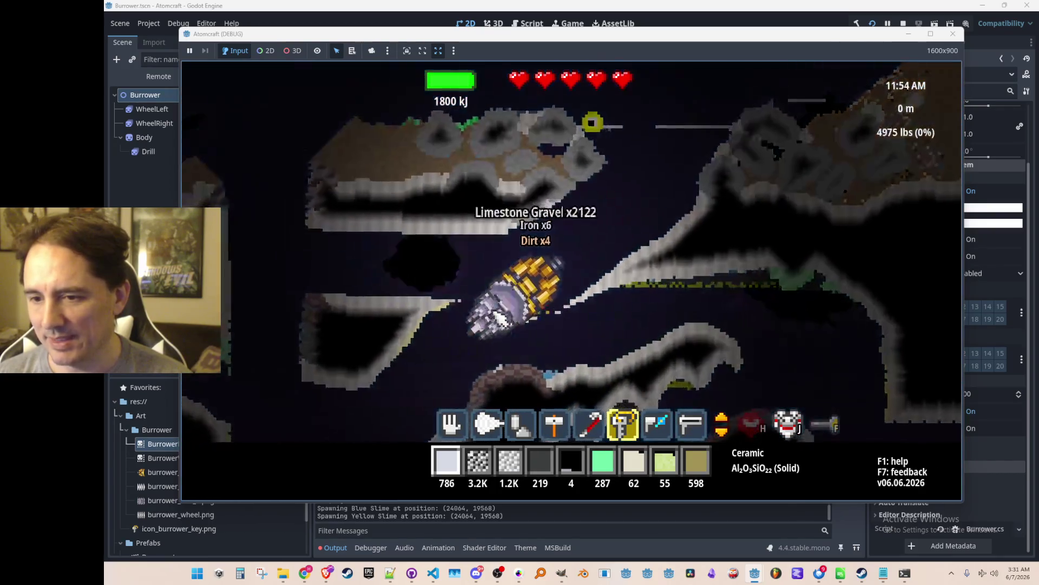
pyautogui.press('a')
pyautogui.press('a')
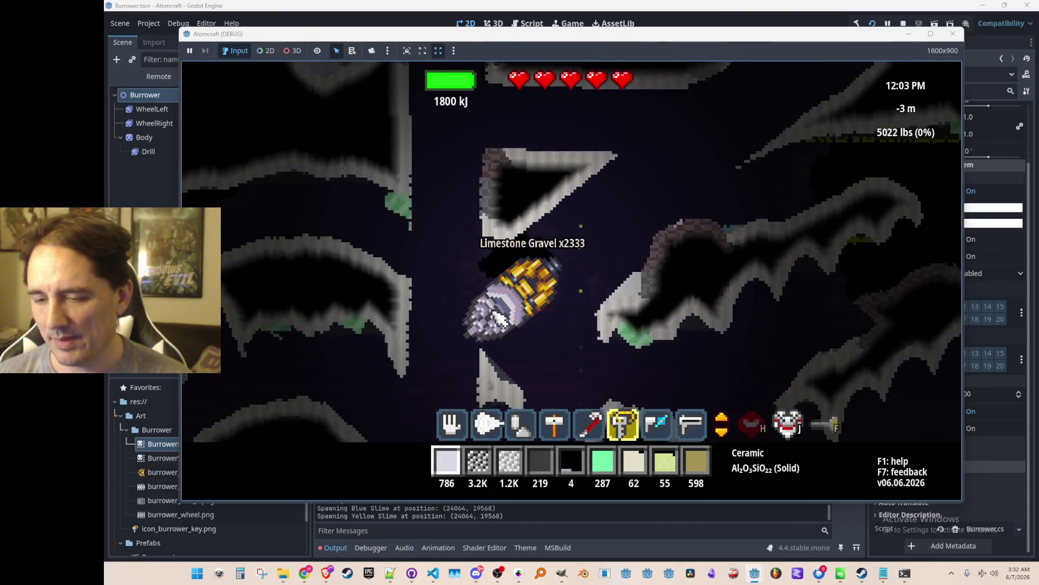
pyautogui.press('a')
pyautogui.press('a')
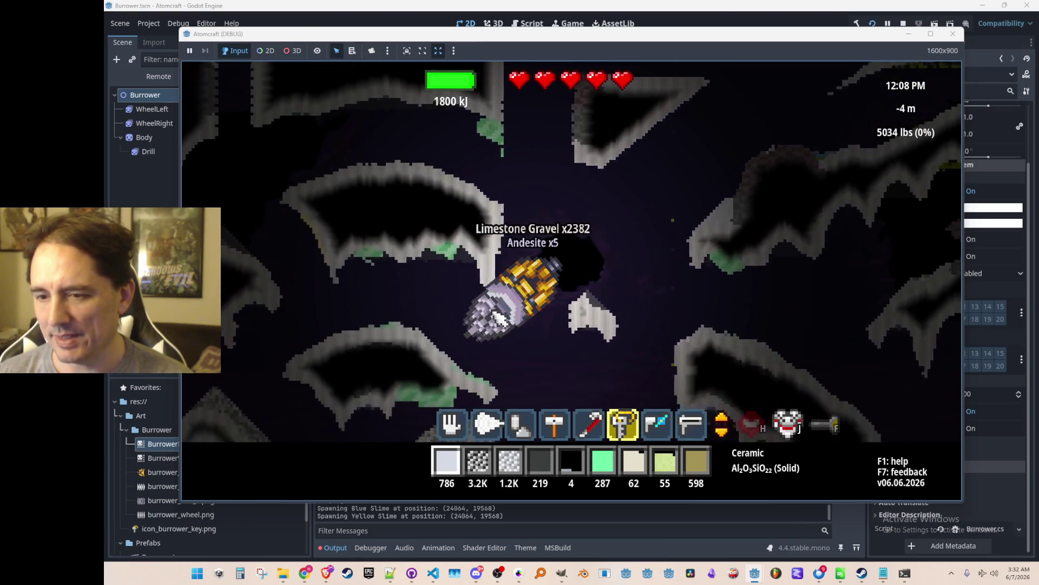
pyautogui.press('a')
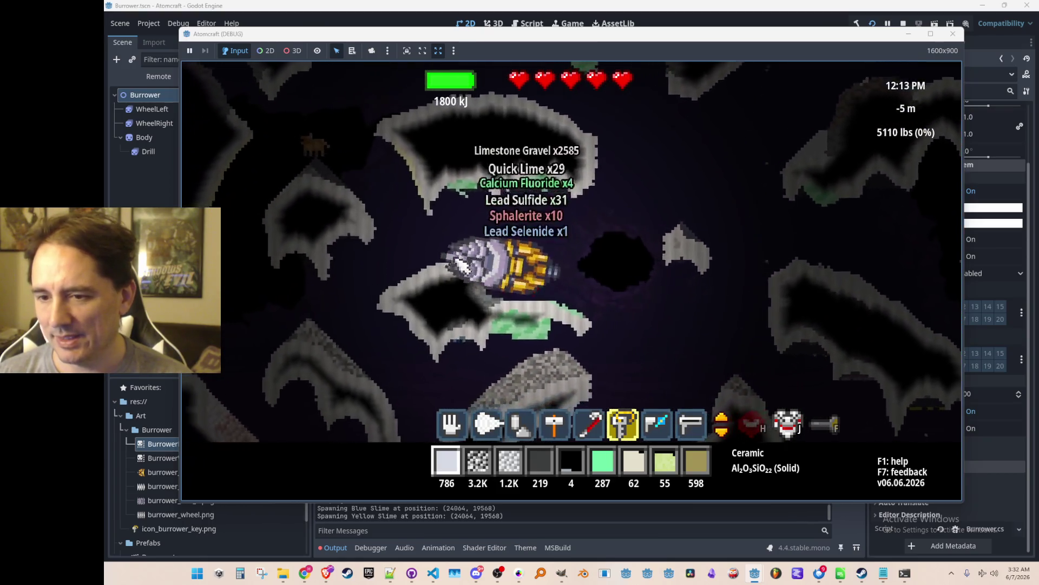
pyautogui.press('a')
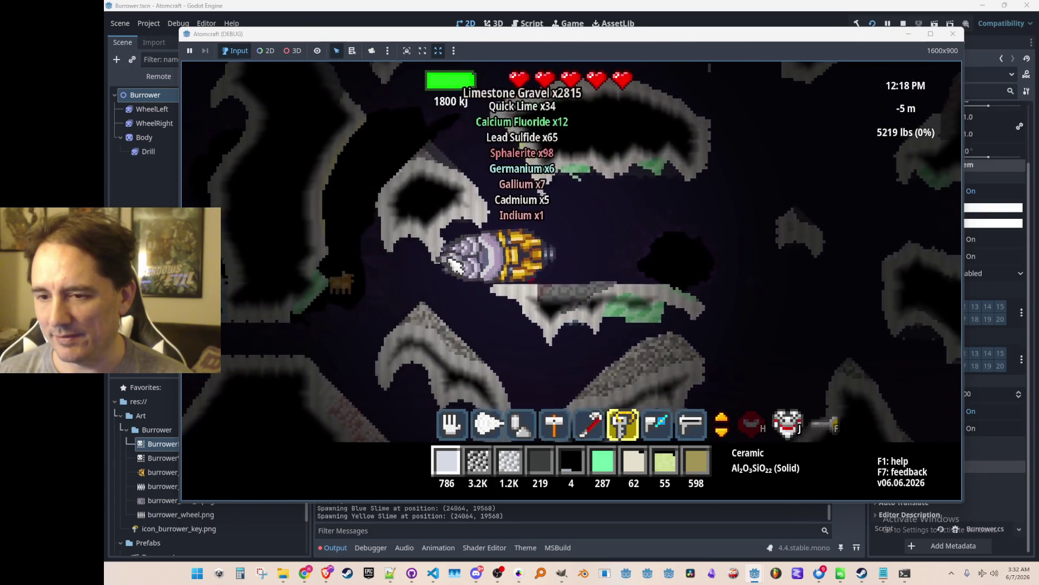
pyautogui.press('a')
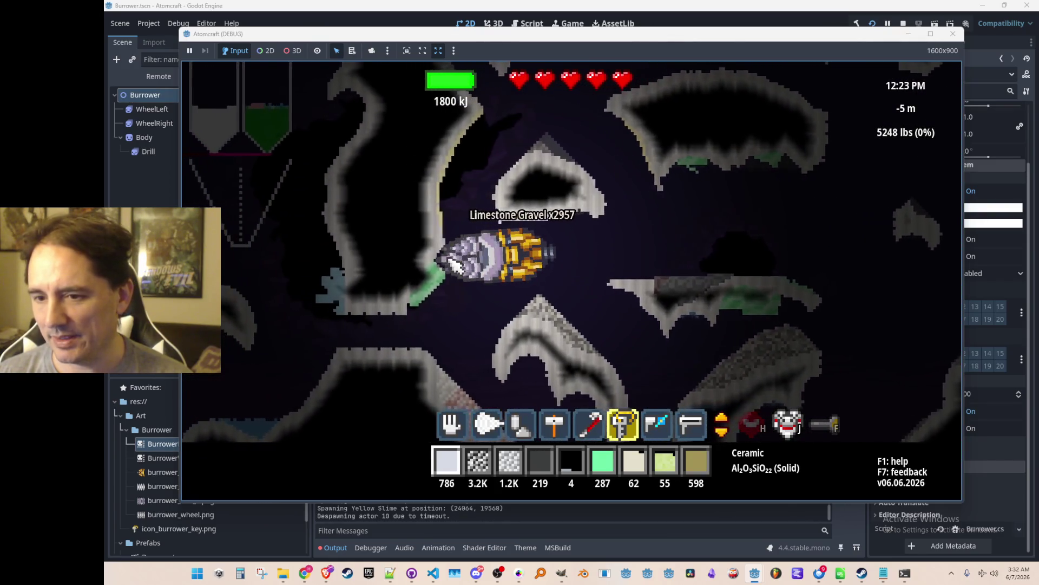
pyautogui.press('a')
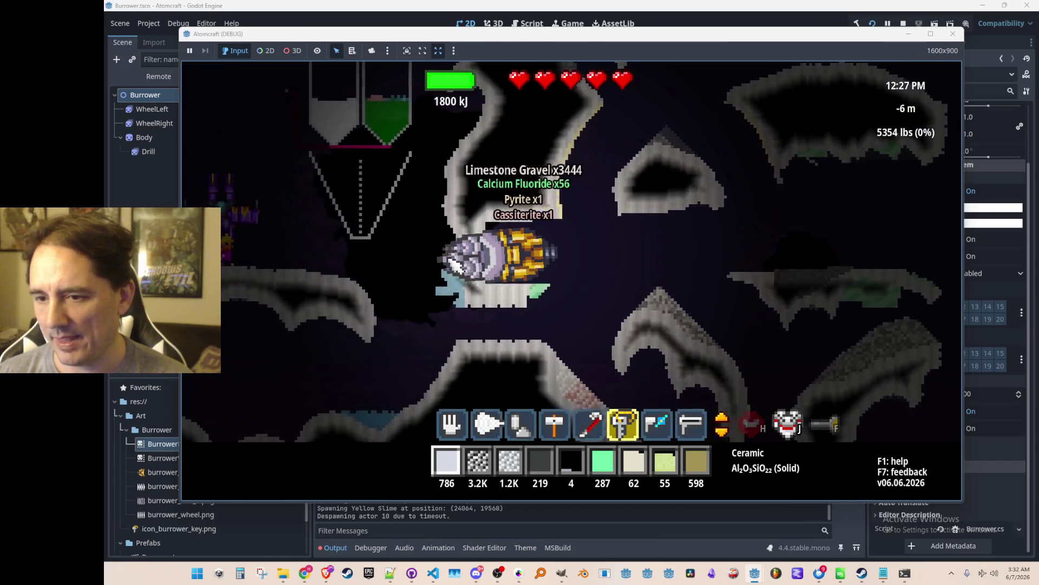
# Leave the drill, take the blend tool, walk through the cave, and open the Cooking page
pyautogui.press('e')
pyautogui.press('7')
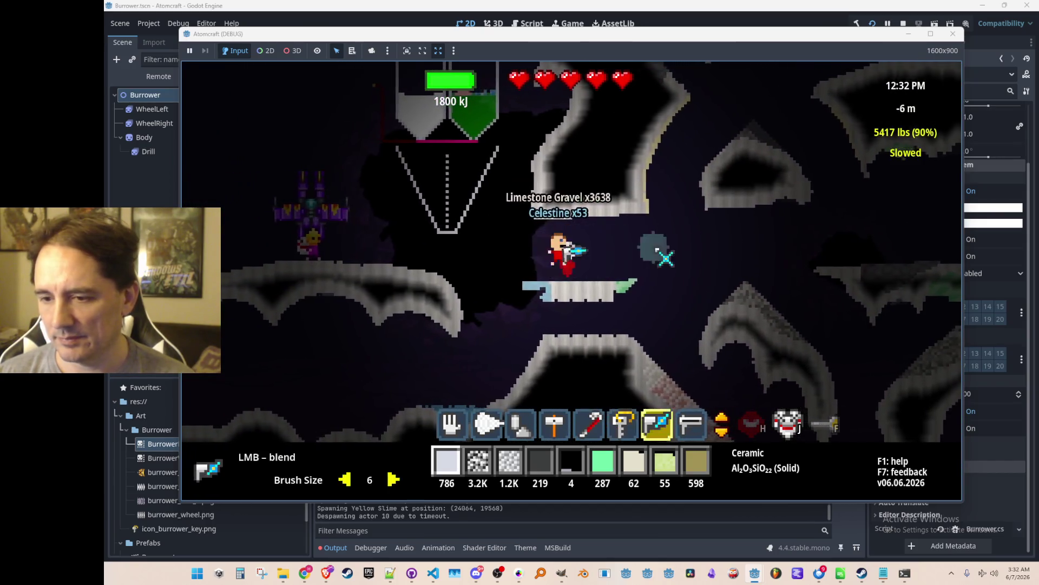
pyautogui.press('d')
pyautogui.press('a')
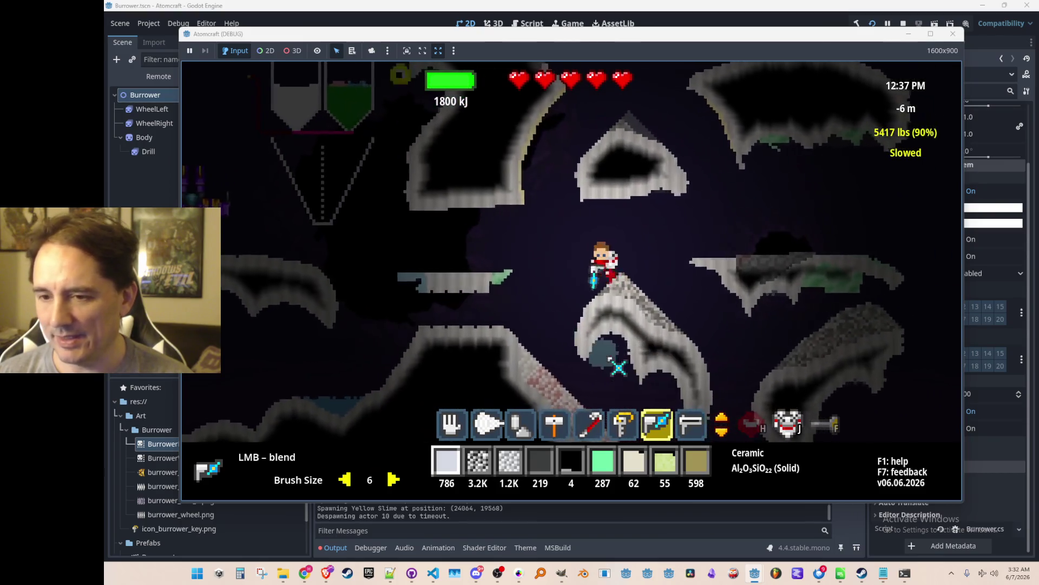
pyautogui.press('d')
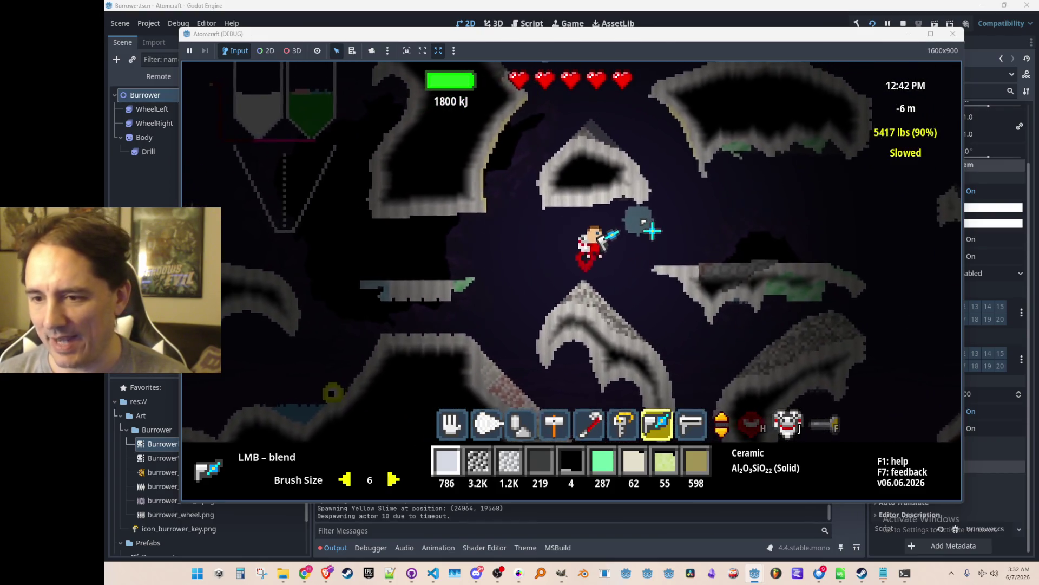
pyautogui.press('d')
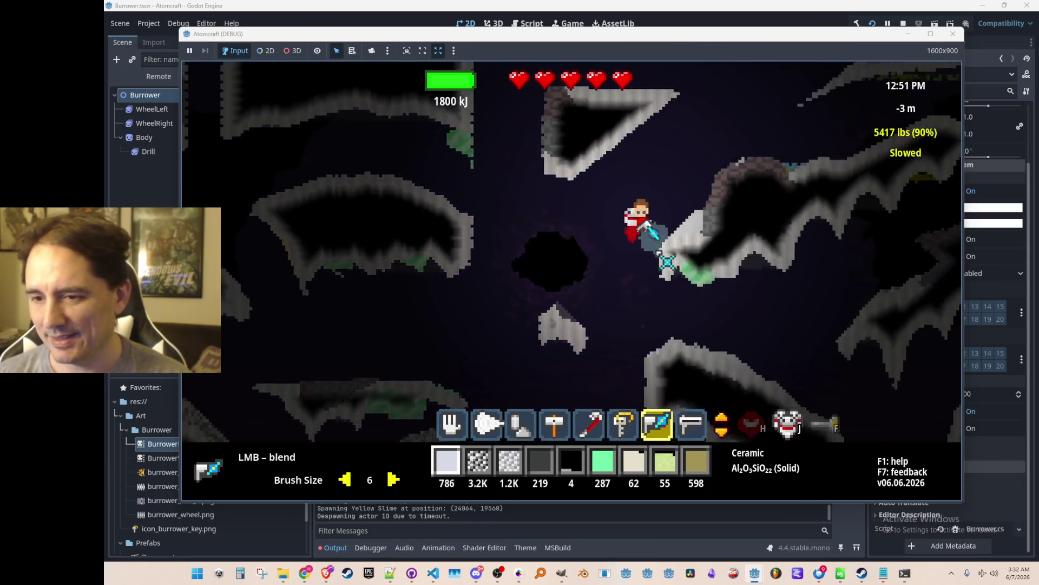
pyautogui.press('h')
pyautogui.click(451, 143)
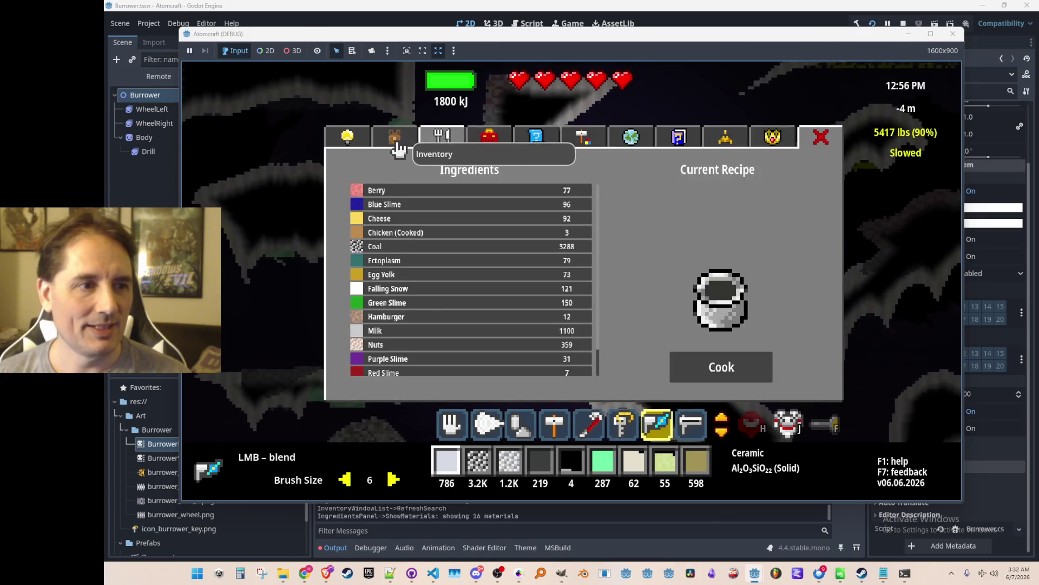
# Load Limestone Gravel, then Sphalerite, into slot 0 and blend them out, then reselect the drill
pyautogui.press('i')
pyautogui.click(548, 203)
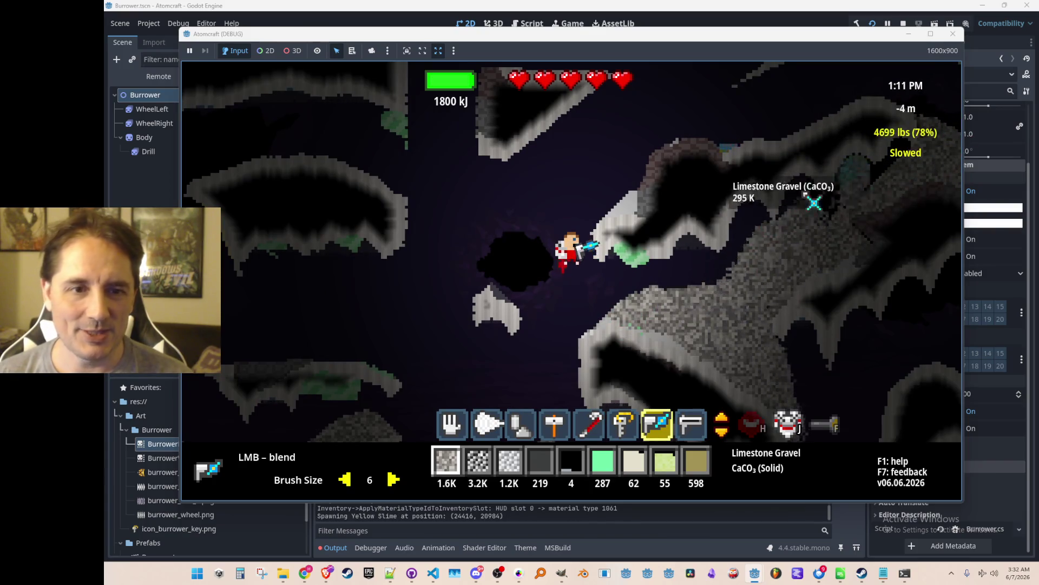
pyautogui.moveTo(576, 319); pyautogui.dragTo(868, 315)
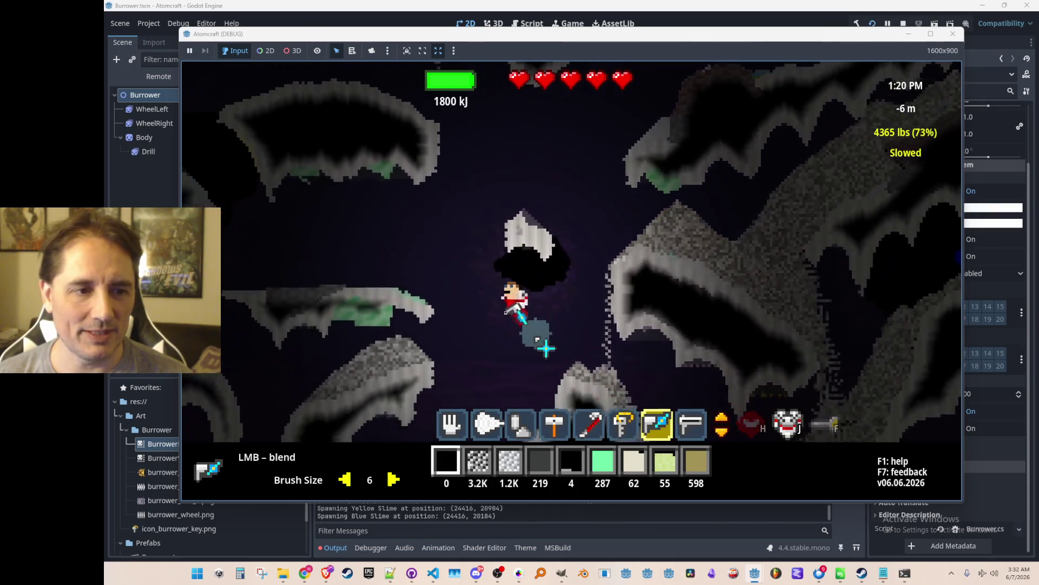
pyautogui.press('i')
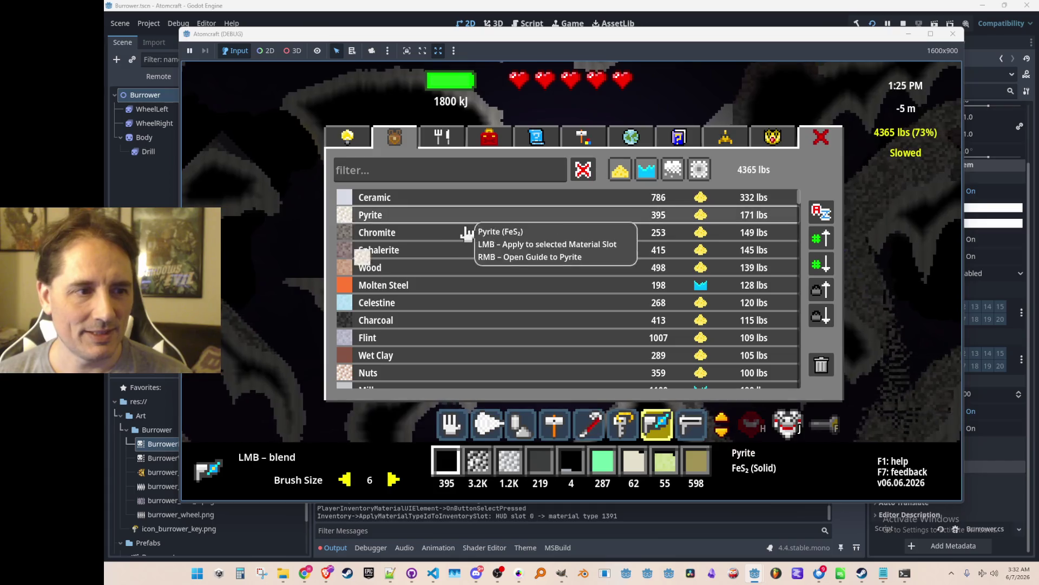
pyautogui.press('i')
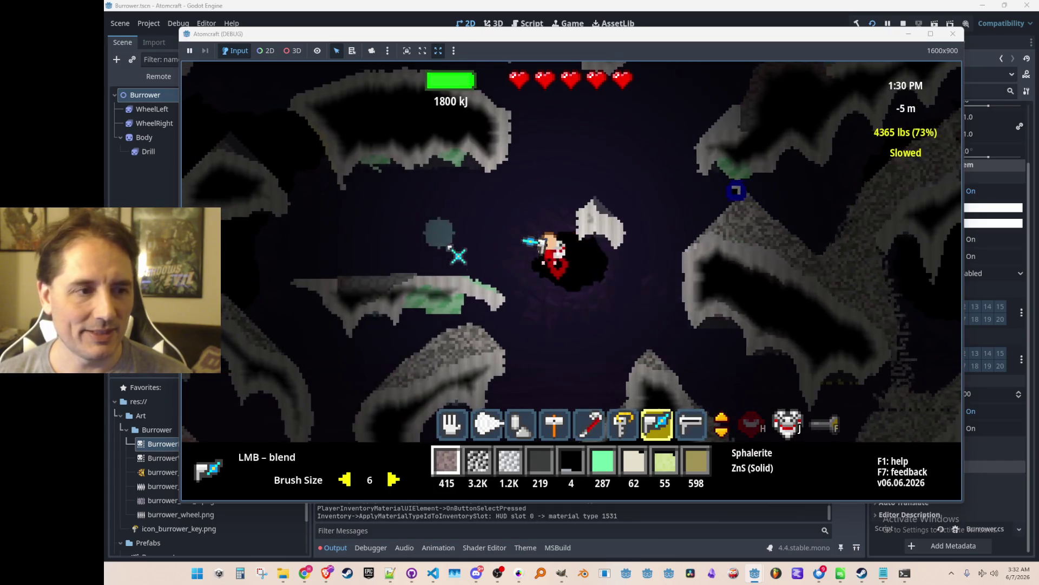
pyautogui.press('i')
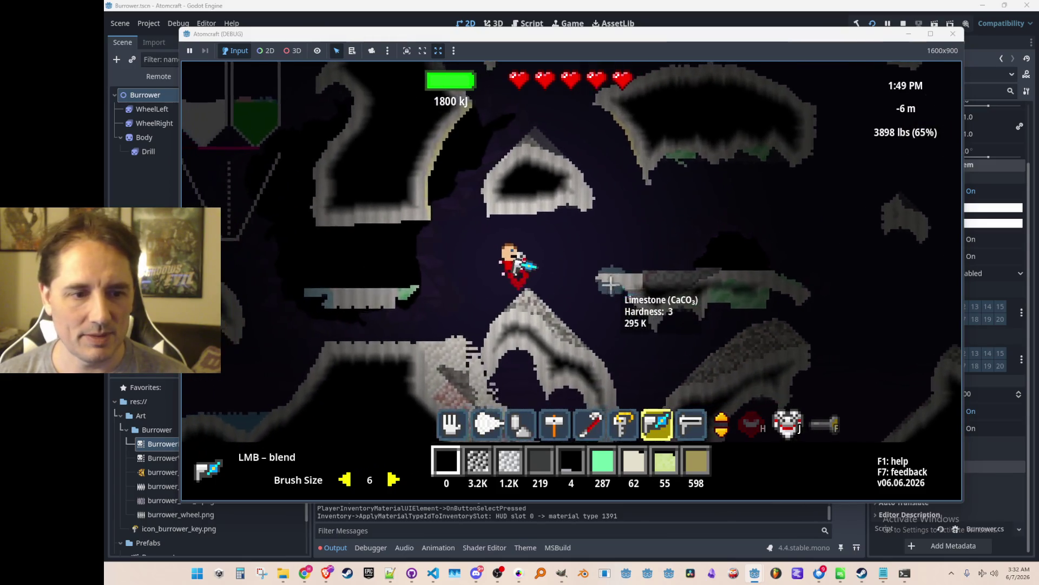
pyautogui.press('8')
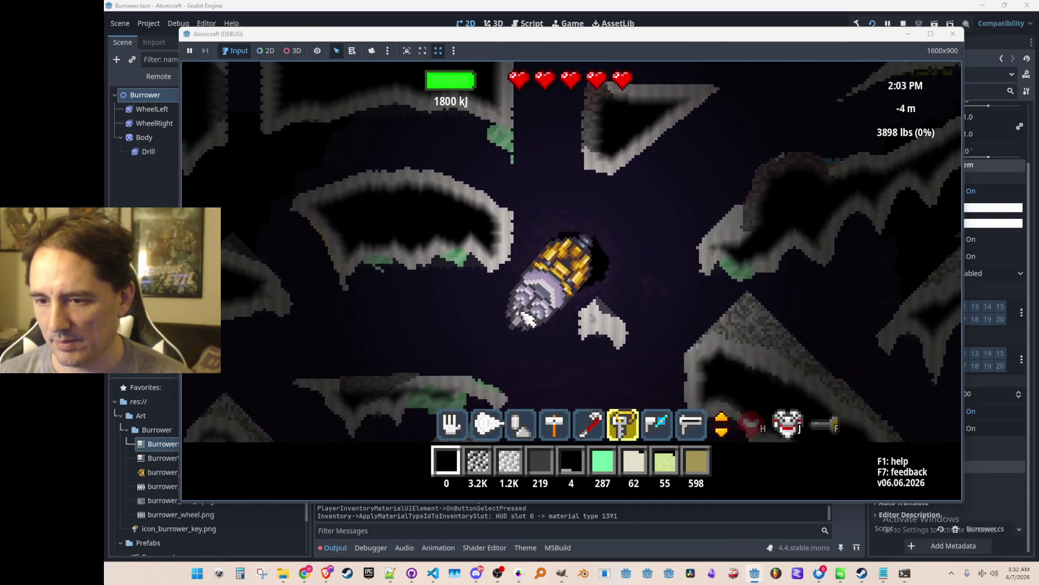
# Drill the Burrower downward, then down-right through the cave, collecting ores such as Apatite Gravel
pyautogui.moveTo(524, 318); pyautogui.dragTo(543, 340)
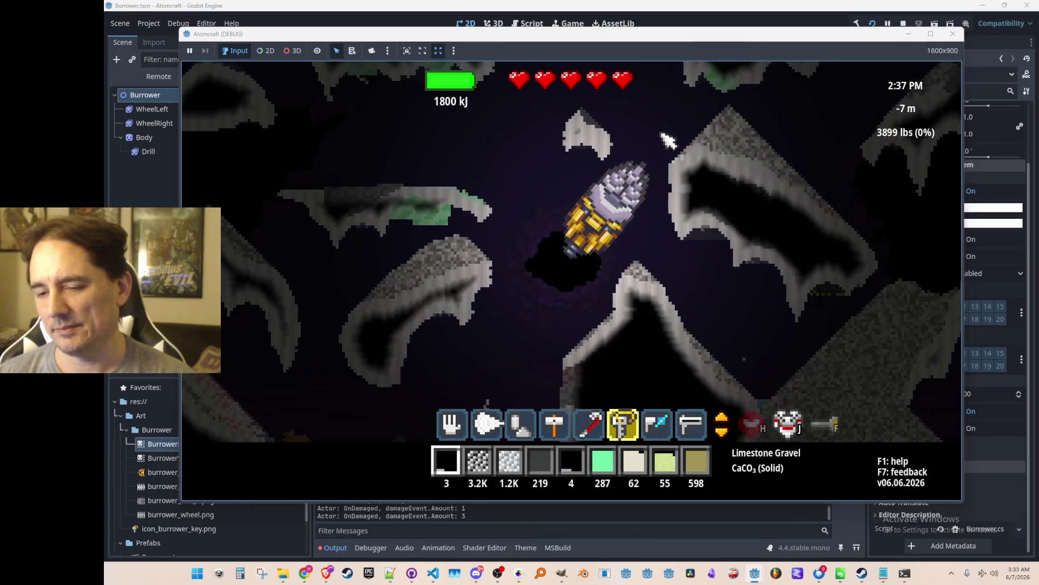
pyautogui.press('d')
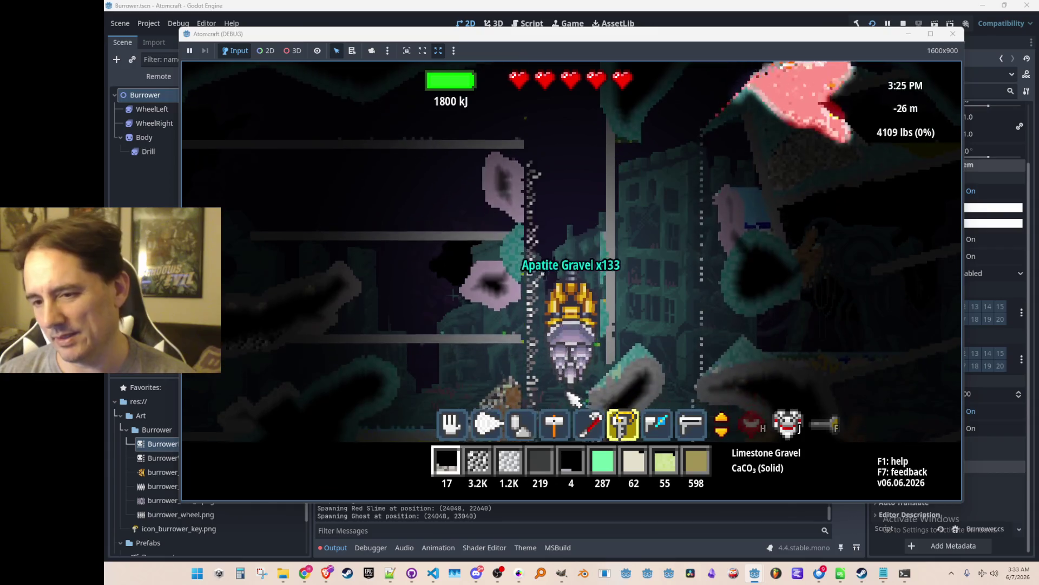
pyautogui.moveTo(573, 399); pyautogui.dragTo(573, 399)
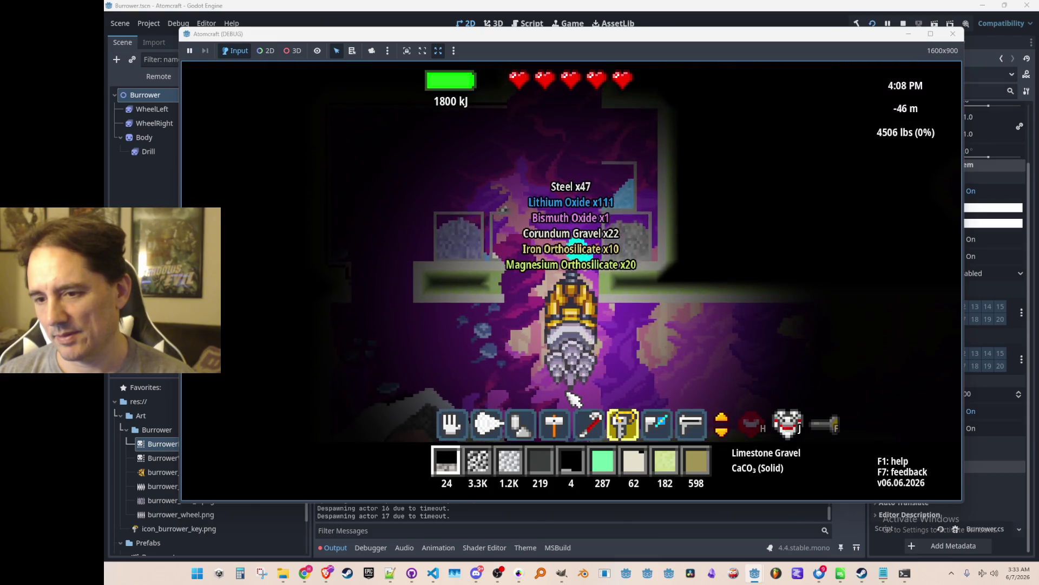
# Keep drilling down to -79 m collecting Diamond and other ores, then switch to the blend tool
pyautogui.moveTo(572, 399); pyautogui.dragTo(573, 399)
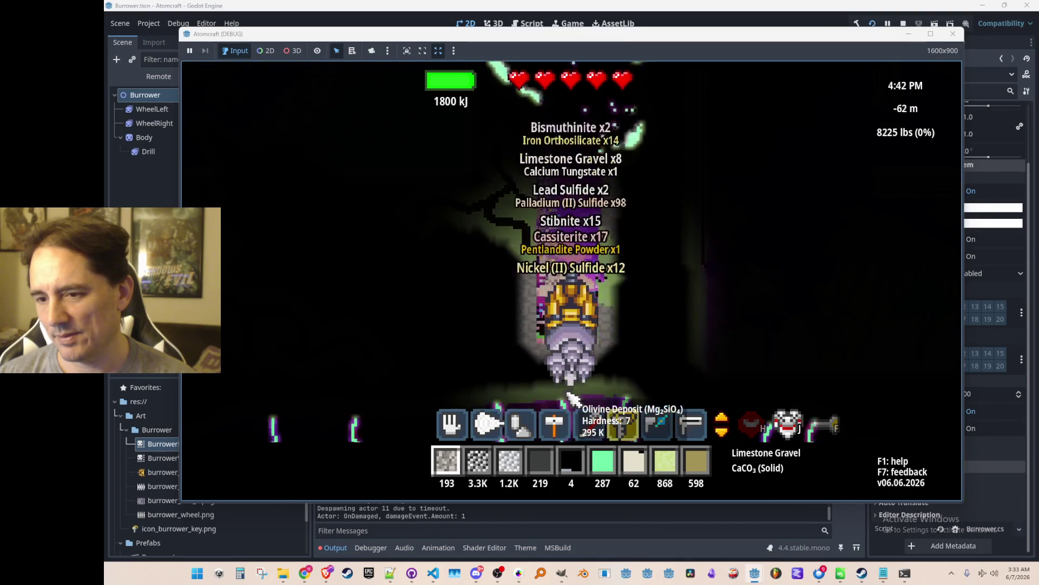
pyautogui.moveTo(573, 399)
pyautogui.mouseDown()
pyautogui.moveTo(622, 281)
pyautogui.moveTo(612, 214)
pyautogui.moveTo(588, 162)
pyautogui.mouseUp()
pyautogui.press('7')
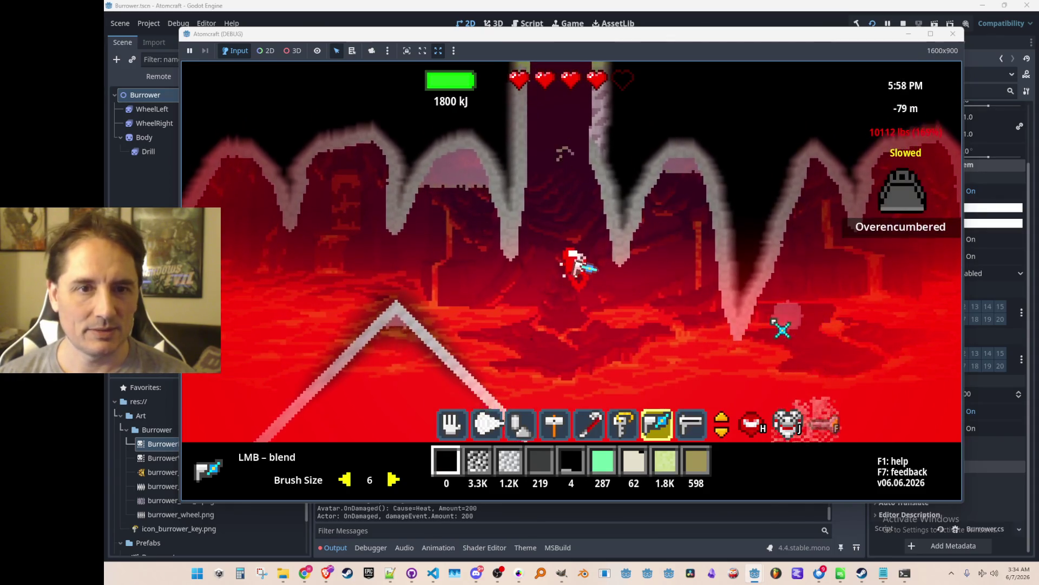
# Load and blend out Iron Orthosilicate, Stibnite, Magnesium Orthosilicate and Iron (II) Titanate onto the terrain
pyautogui.press('i')
pyautogui.click(427, 198)
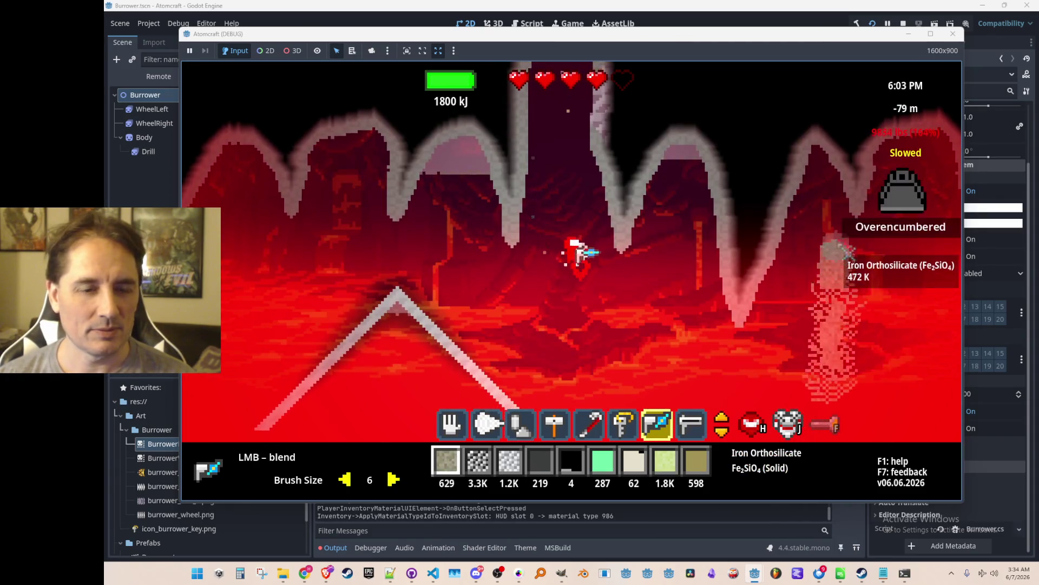
pyautogui.press('i')
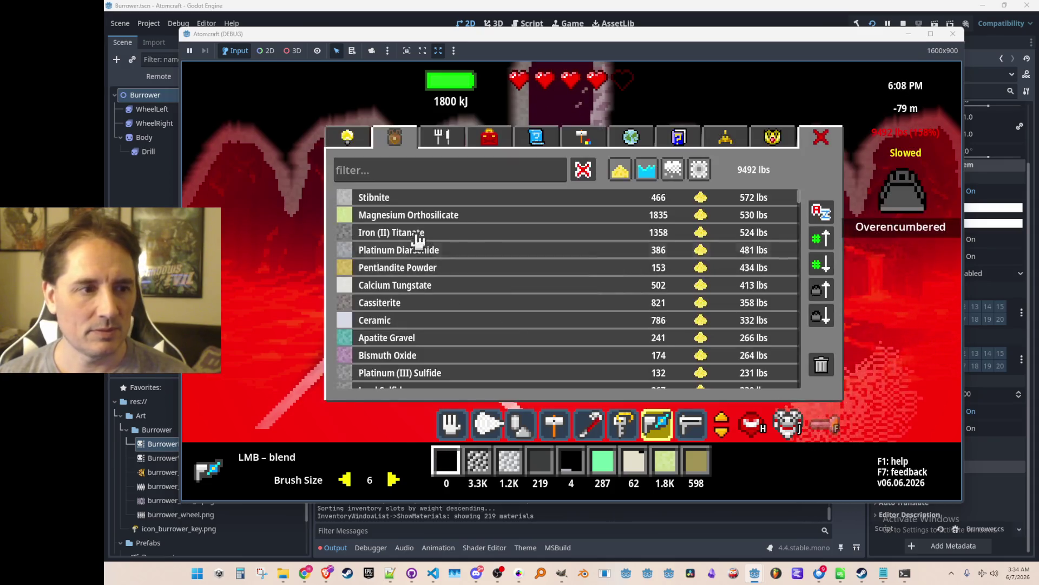
pyautogui.click(399, 202)
pyautogui.moveTo(768, 323); pyautogui.dragTo(843, 298)
pyautogui.press('i')
pyautogui.click(399, 198)
pyautogui.moveTo(866, 401)
pyautogui.mouseDown()
pyautogui.moveTo(877, 302)
pyautogui.moveTo(912, 247)
pyautogui.moveTo(898, 319)
pyautogui.moveTo(832, 388)
pyautogui.mouseUp()
pyautogui.press('i')
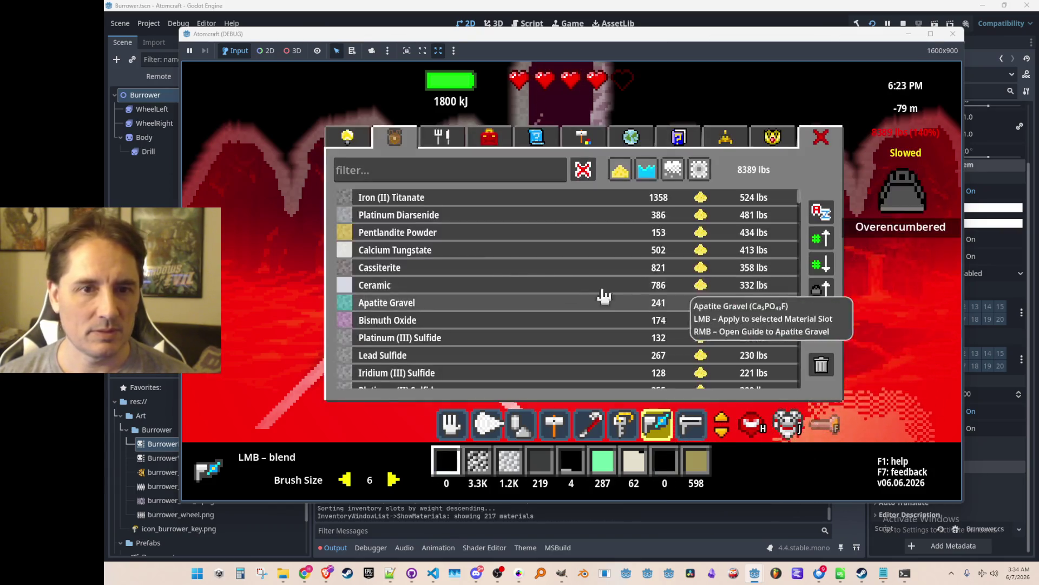
pyautogui.click(350, 198)
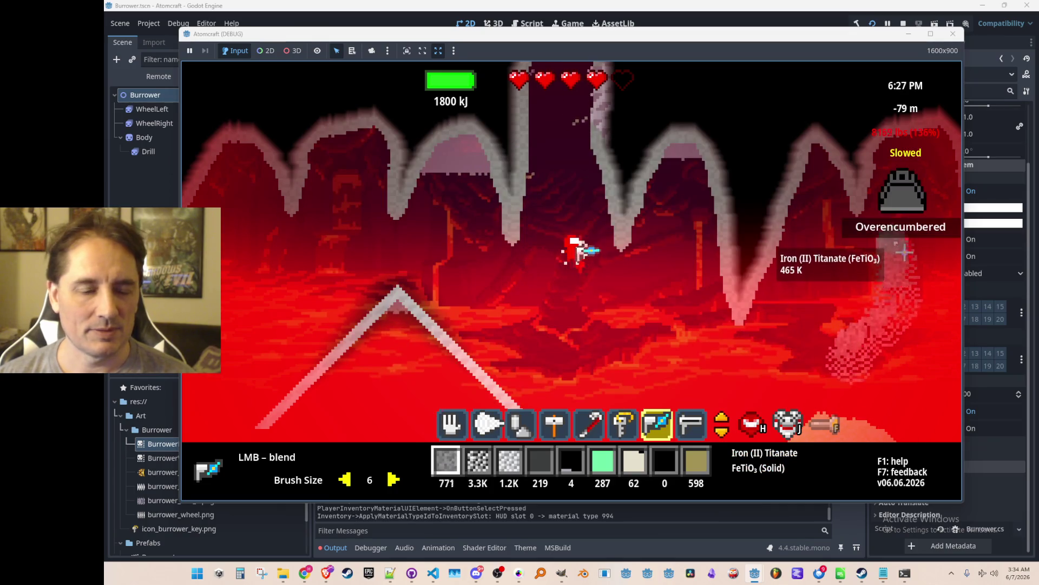
# Blend out Platinum Diarsenide, Pentlandite Powder, Calcium Tungstate and Cassiterite onto the terrain
pyautogui.press('i')
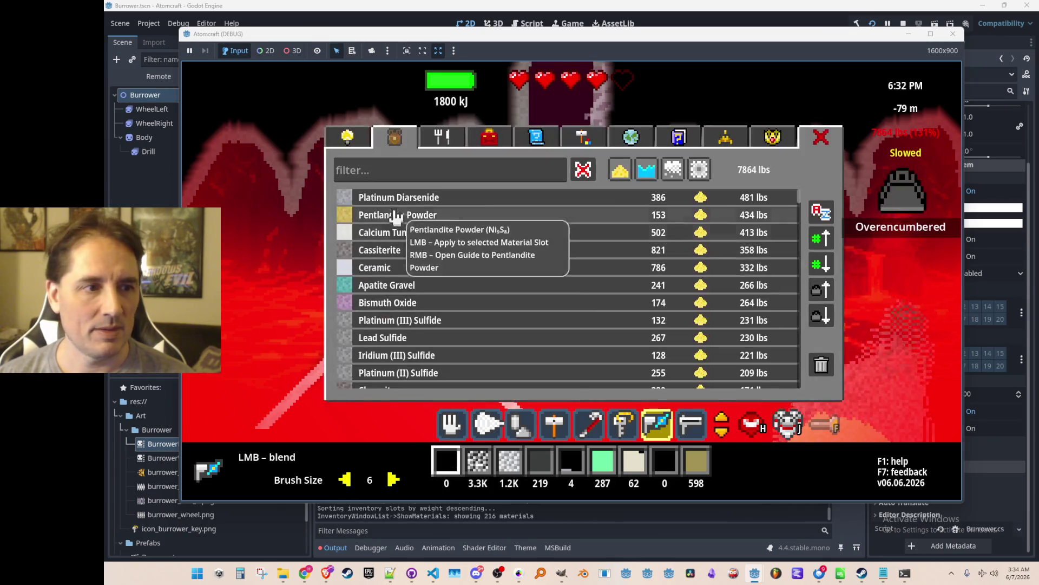
pyautogui.click(427, 198)
pyautogui.moveTo(720, 390)
pyautogui.mouseDown()
pyautogui.moveTo(685, 355)
pyautogui.moveTo(901, 277)
pyautogui.mouseUp()
pyautogui.press('i')
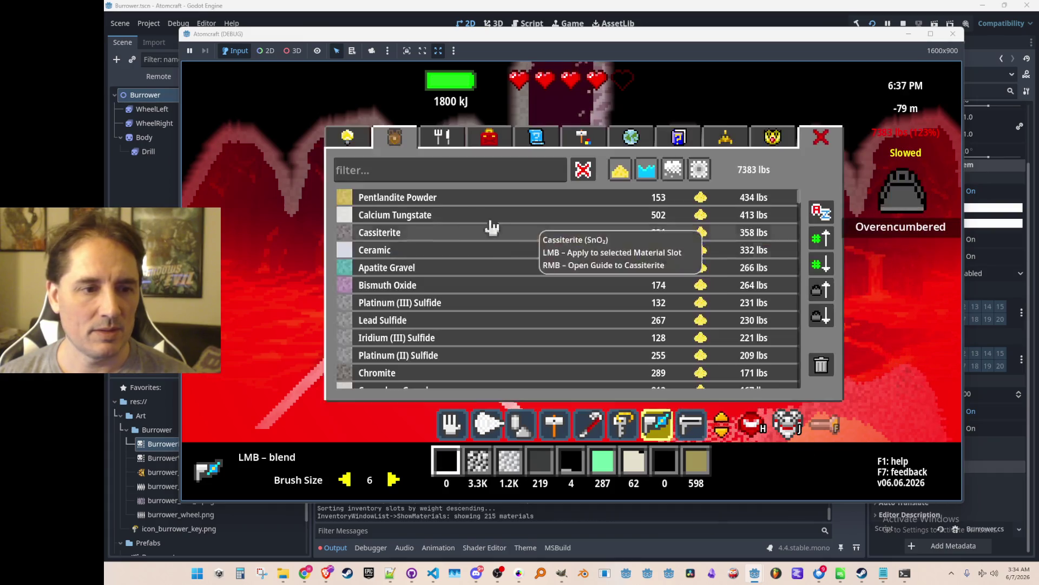
pyautogui.click(348, 198)
pyautogui.moveTo(801, 333); pyautogui.dragTo(891, 284)
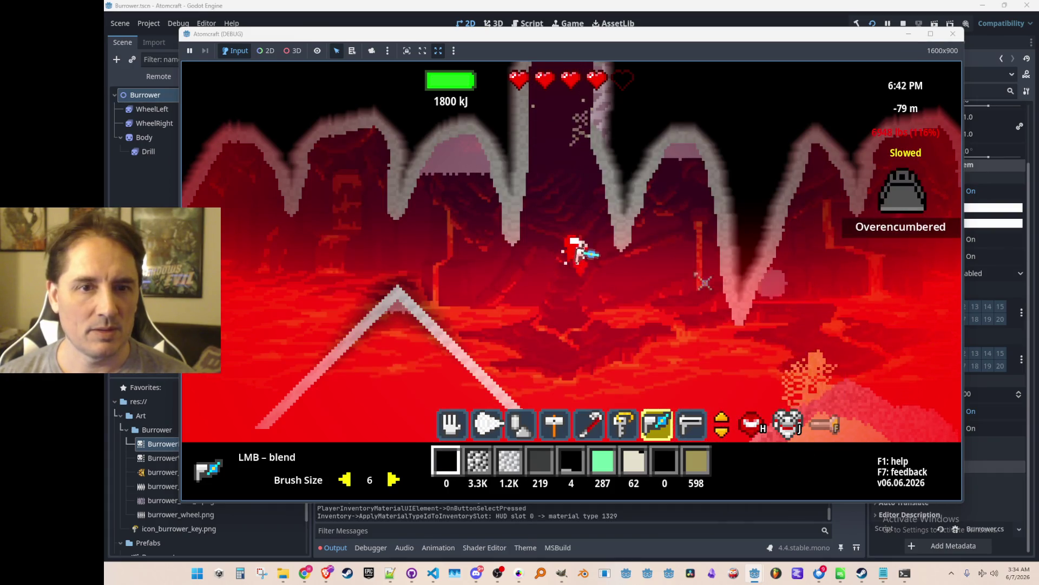
pyautogui.press('i')
pyautogui.click(396, 199)
pyautogui.moveTo(817, 325); pyautogui.dragTo(859, 246)
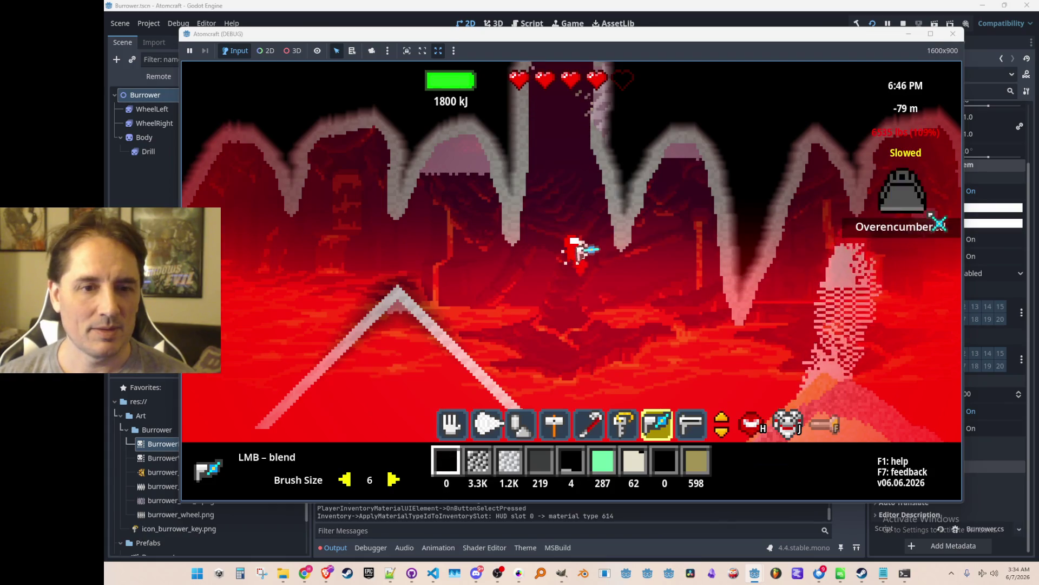
pyautogui.press('i')
pyautogui.click(390, 195)
pyautogui.moveTo(690, 315)
pyautogui.mouseDown()
pyautogui.moveTo(698, 357)
pyautogui.moveTo(901, 249)
pyautogui.mouseUp()
# Blend out Apatite Gravel, Bismuth Oxide, Lead Sulfide and Platinum (III) Sulfide onto the terrain
pyautogui.press('i')
pyautogui.click(445, 224)
pyautogui.moveTo(639, 357)
pyautogui.mouseDown()
pyautogui.moveTo(628, 389)
pyautogui.moveTo(863, 305)
pyautogui.mouseUp()
pyautogui.press('i')
pyautogui.click(425, 219)
pyautogui.moveTo(650, 337); pyautogui.dragTo(707, 251)
pyautogui.press('i')
pyautogui.click(383, 234)
pyautogui.moveTo(685, 313)
pyautogui.mouseDown()
pyautogui.moveTo(712, 274)
pyautogui.moveTo(615, 239)
pyautogui.mouseUp()
pyautogui.press('i')
pyautogui.click(428, 214)
pyautogui.moveTo(666, 325); pyautogui.dragTo(691, 272)
# Blend out Platinum (II) Sulfide, Iridium (III) Sulfide, Chromite and Corundum Gravel onto the terrain
pyautogui.press('i')
pyautogui.click(382, 239)
pyautogui.moveTo(754, 336); pyautogui.dragTo(852, 241)
pyautogui.press('i')
pyautogui.click(381, 220)
pyautogui.moveTo(608, 302); pyautogui.dragTo(720, 262)
pyautogui.press('i')
pyautogui.click(366, 216)
pyautogui.moveTo(652, 322); pyautogui.dragTo(683, 313)
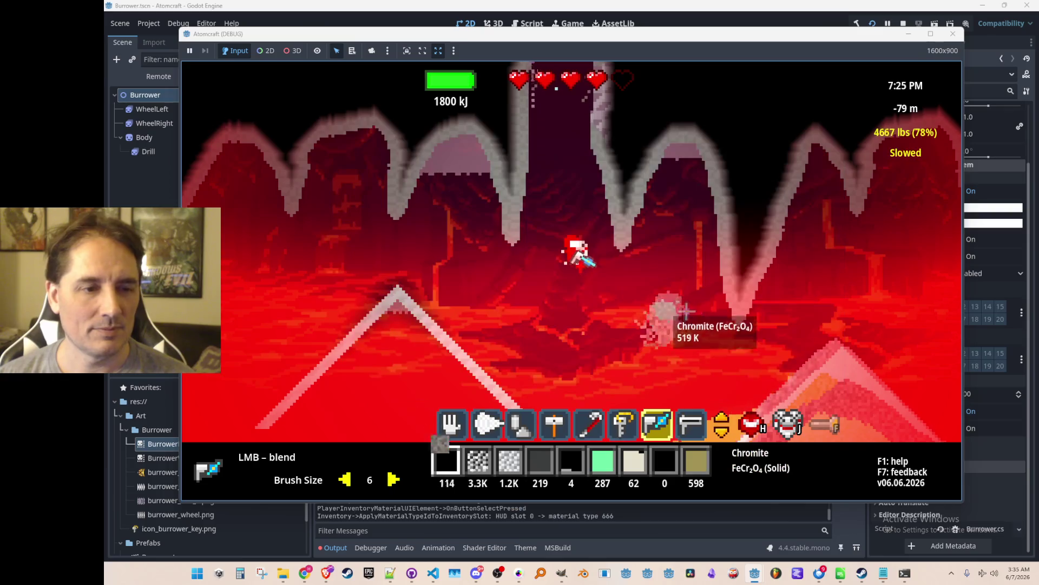
pyautogui.press('i')
pyautogui.click(371, 216)
pyautogui.moveTo(677, 374); pyautogui.dragTo(705, 314)
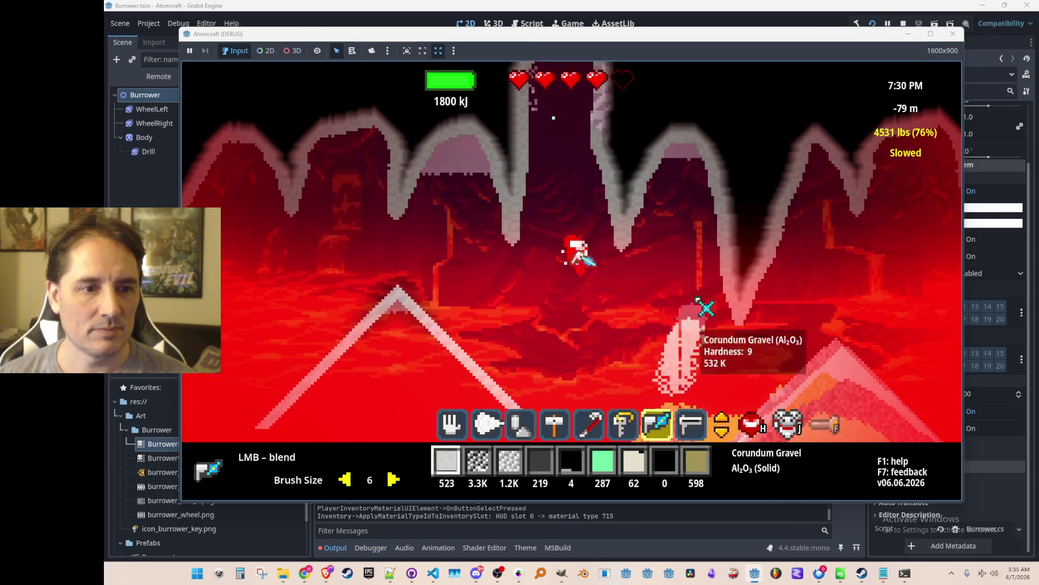
# Blend out Iron (II) Tungstate, Rhodium (III) Sulfide and Celestine onto the terrain at right
pyautogui.press('i')
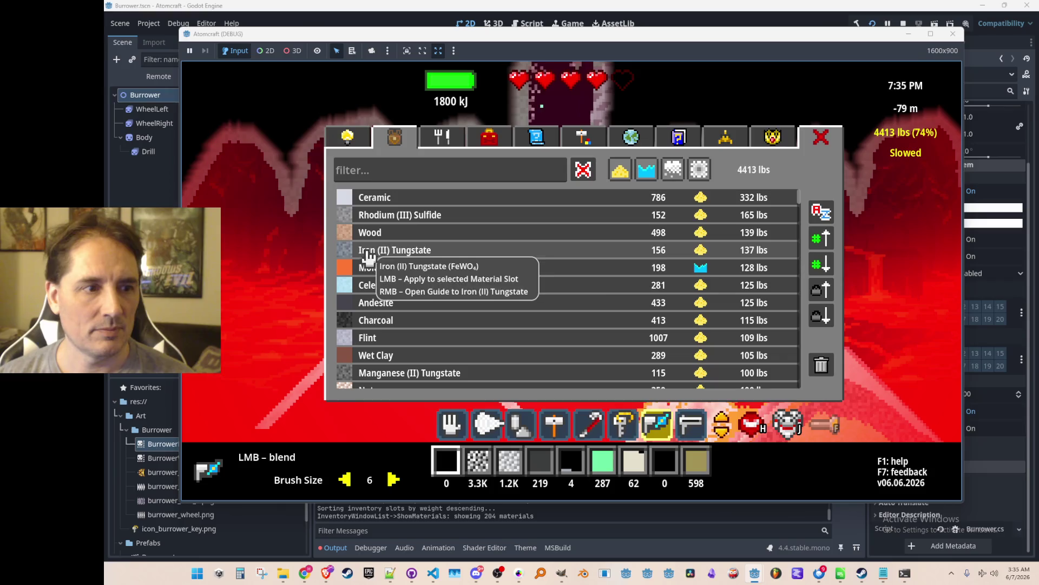
pyautogui.moveTo(860, 325); pyautogui.dragTo(872, 228)
pyautogui.press('i')
pyautogui.click(417, 215)
pyautogui.press('i')
pyautogui.moveTo(894, 324); pyautogui.dragTo(916, 274)
pyautogui.press('i')
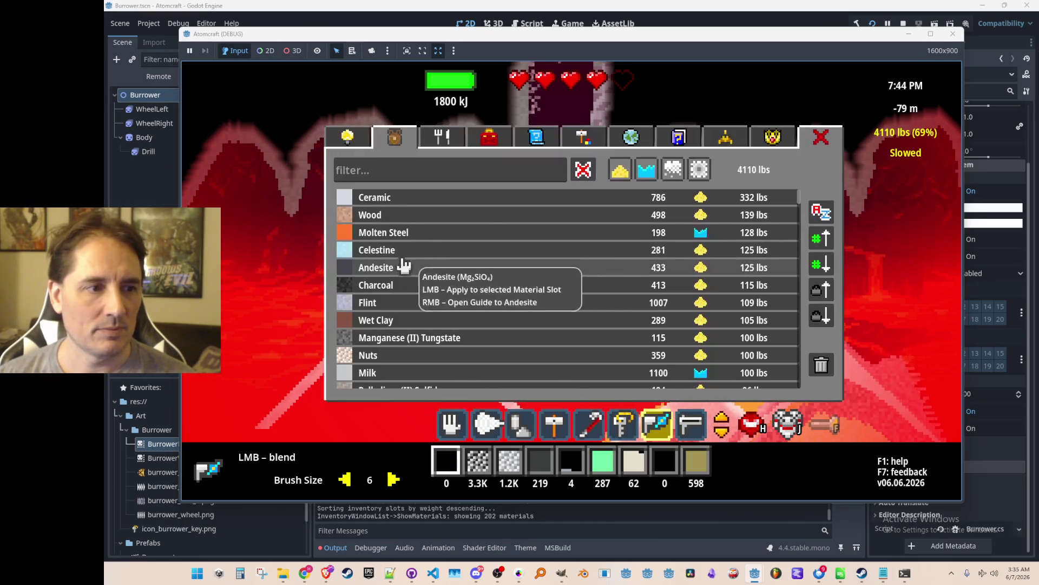
pyautogui.click(406, 247)
pyautogui.press('i')
pyautogui.moveTo(715, 314); pyautogui.dragTo(691, 222)
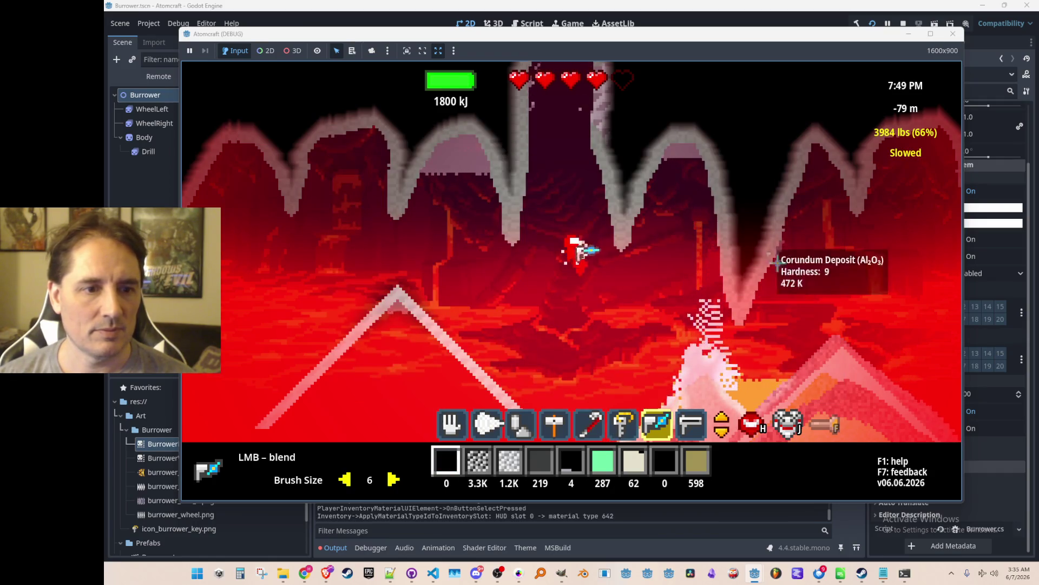
# Blend out Charcoal and Andesite, bringing carried weight down to 3859 lbs
pyautogui.press('i')
pyautogui.click(406, 267)
pyautogui.press('i')
pyautogui.press('i')
pyautogui.click(420, 251)
pyautogui.press('i')
pyautogui.moveTo(920, 314); pyautogui.dragTo(862, 244)
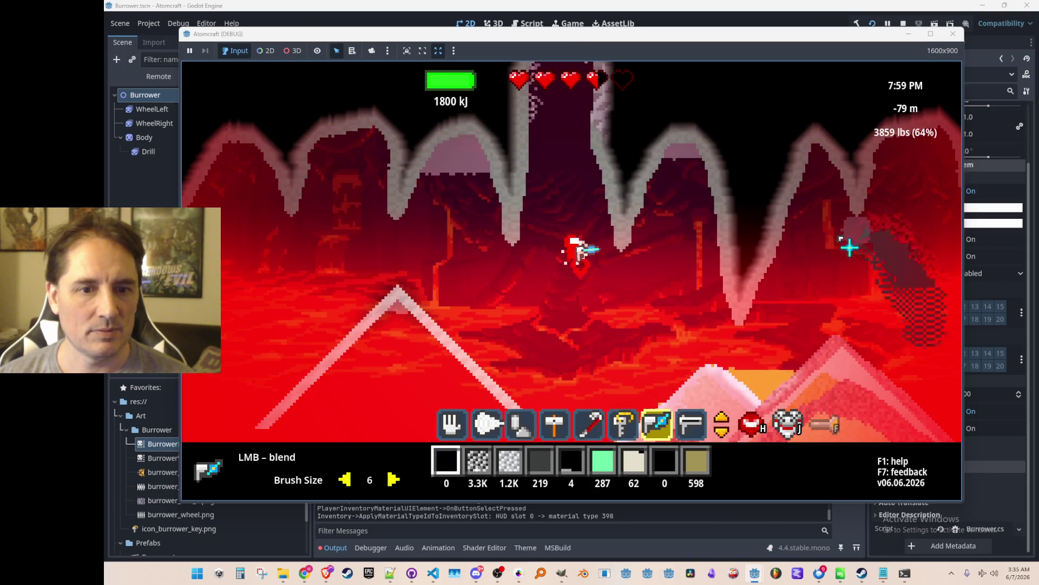
pyautogui.press('i')
pyautogui.press('i')
# Fly the Burrower up the purple shaft and fire the charged beam tool at the rock ahead
pyautogui.press('w')
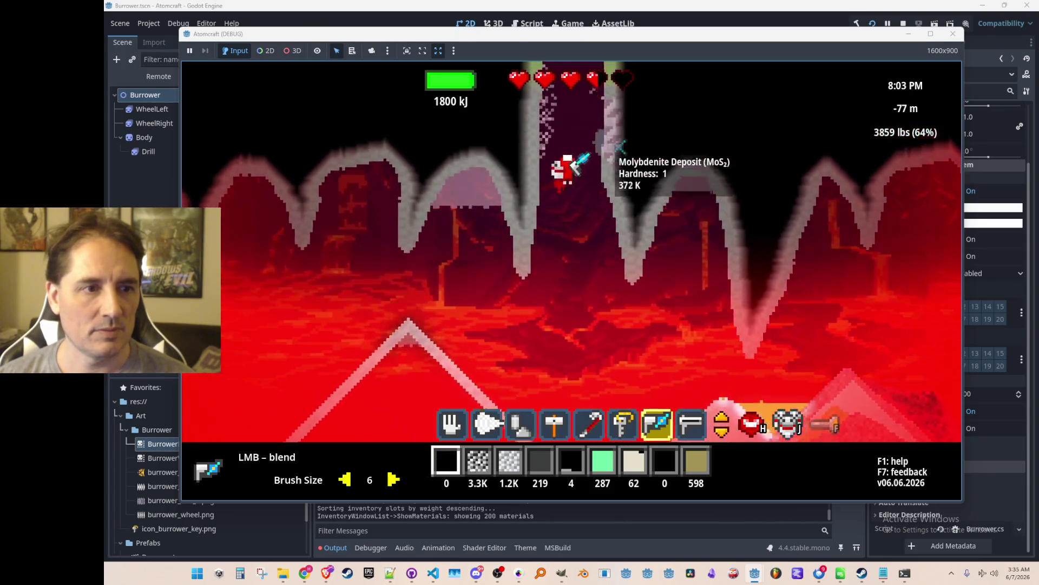
pyautogui.press('w')
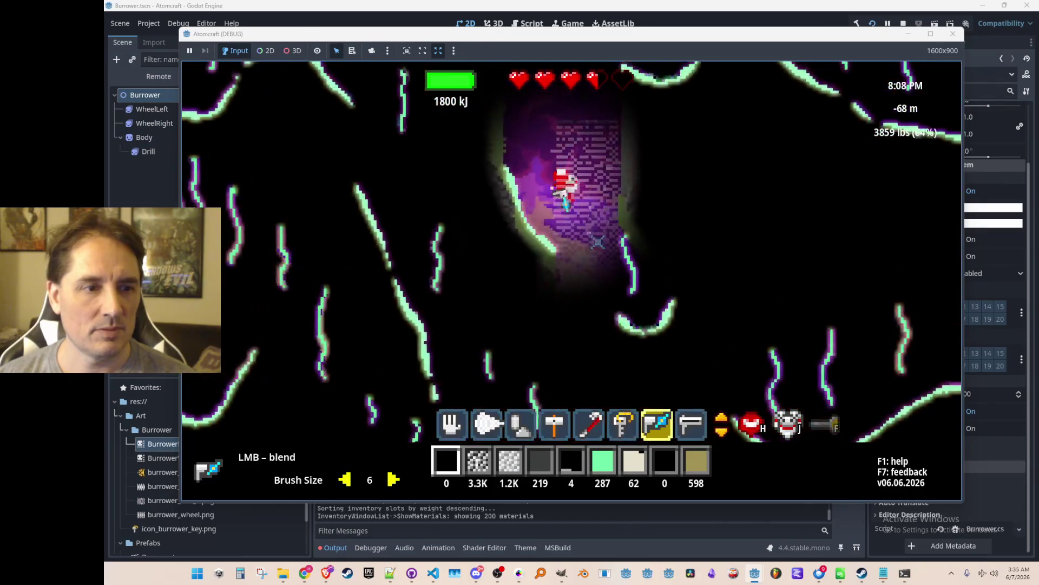
pyautogui.press('w')
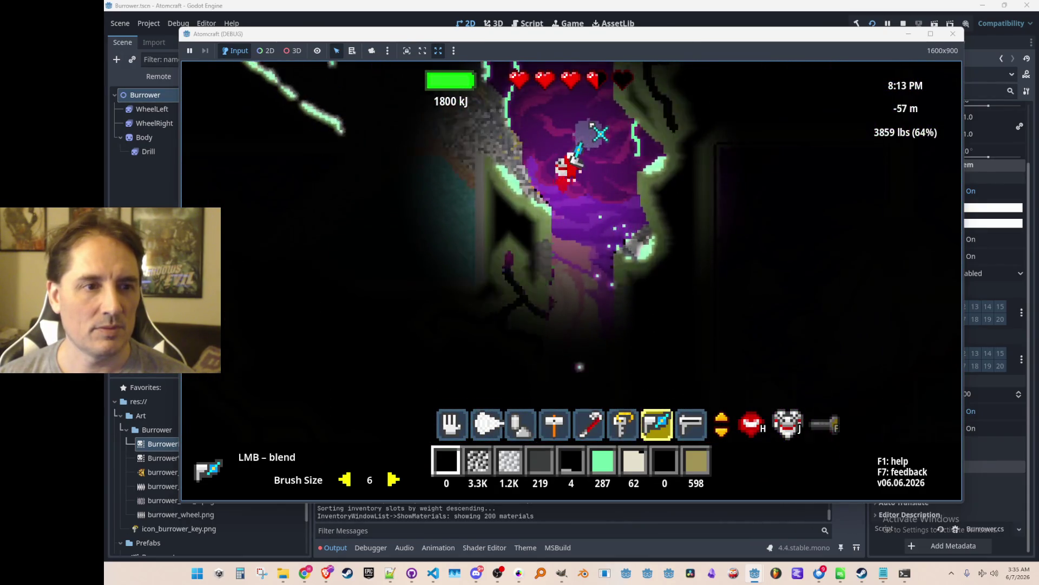
pyautogui.press('w')
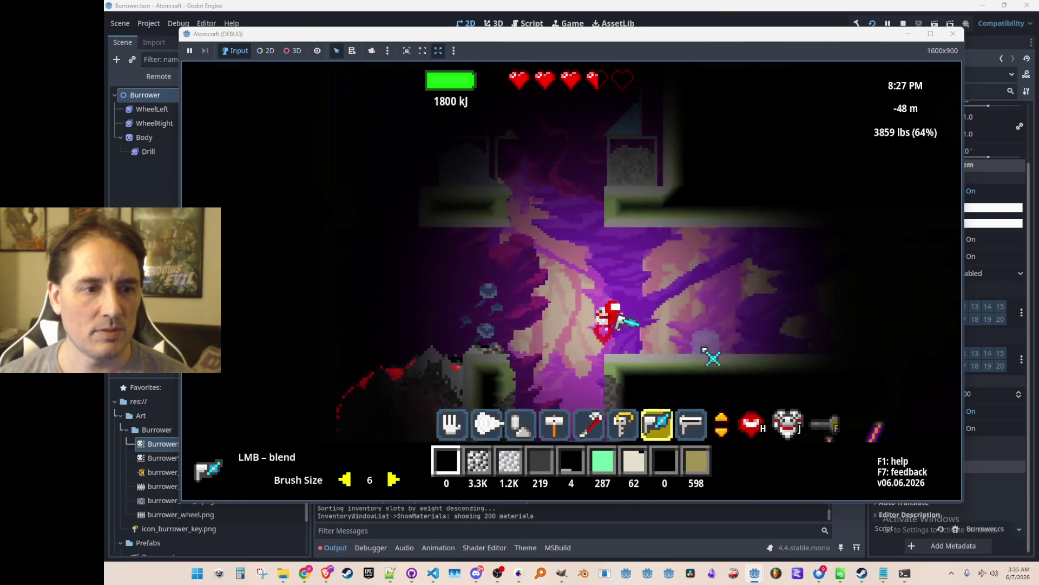
pyautogui.press('8')
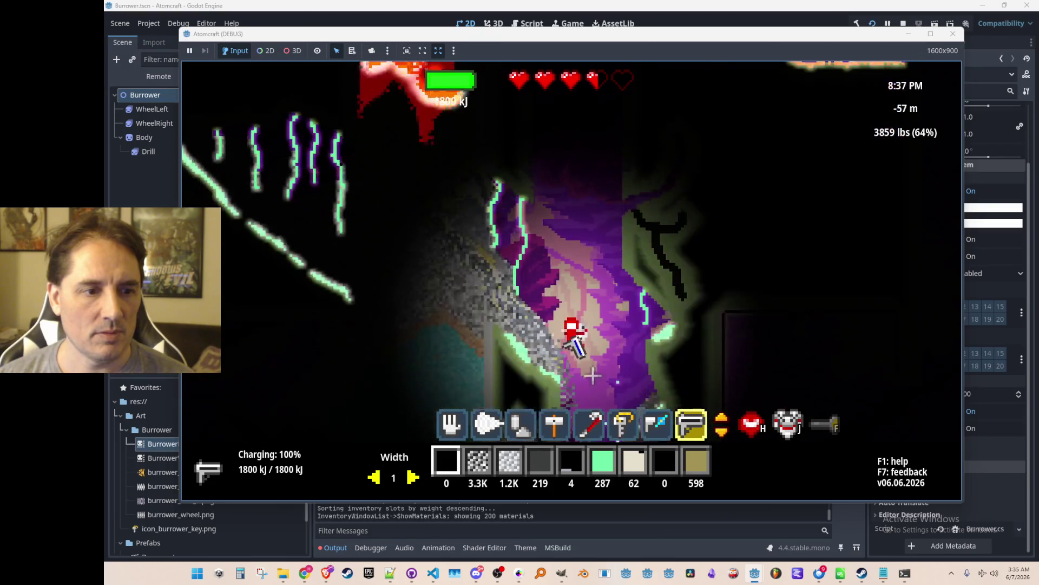
pyautogui.moveTo(557, 352)
pyautogui.mouseDown()
pyautogui.moveTo(529, 301)
pyautogui.moveTo(574, 318)
pyautogui.mouseUp()
# Climb the rest of the way to the surface, then close the game window to end the playtest
pyautogui.press('w')
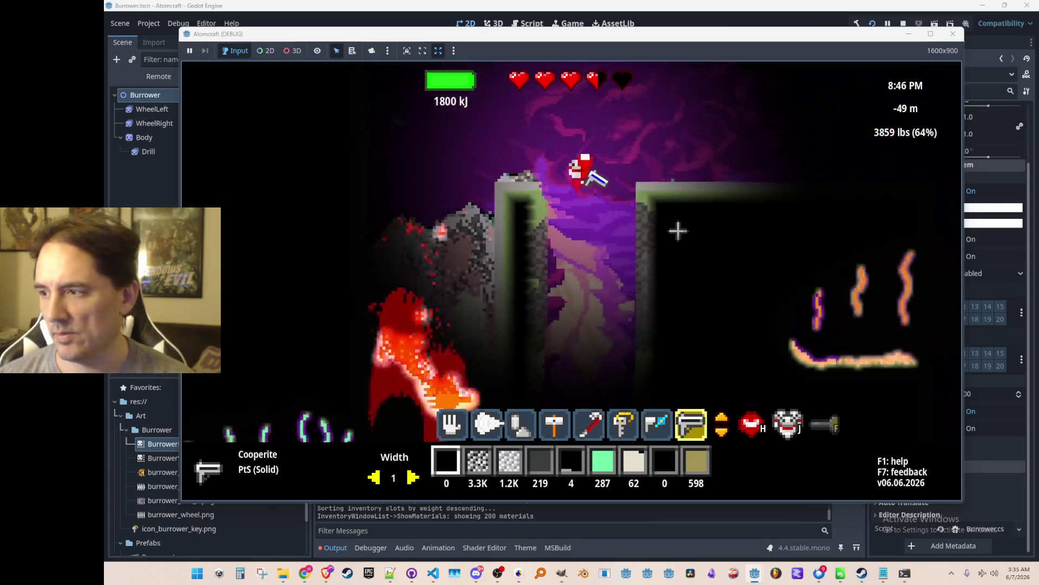
pyautogui.press('w')
pyautogui.press('w')
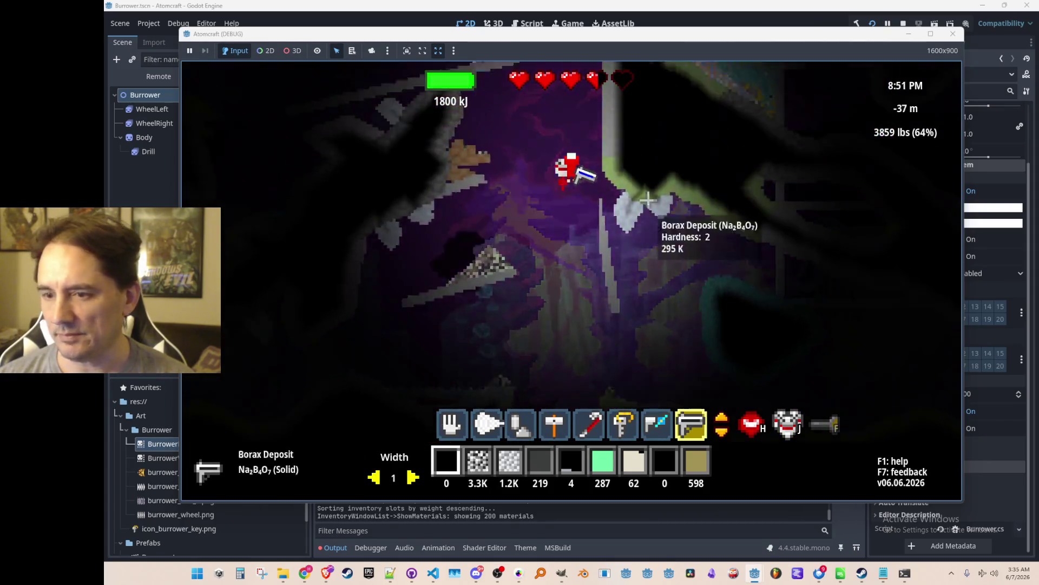
pyautogui.press('w')
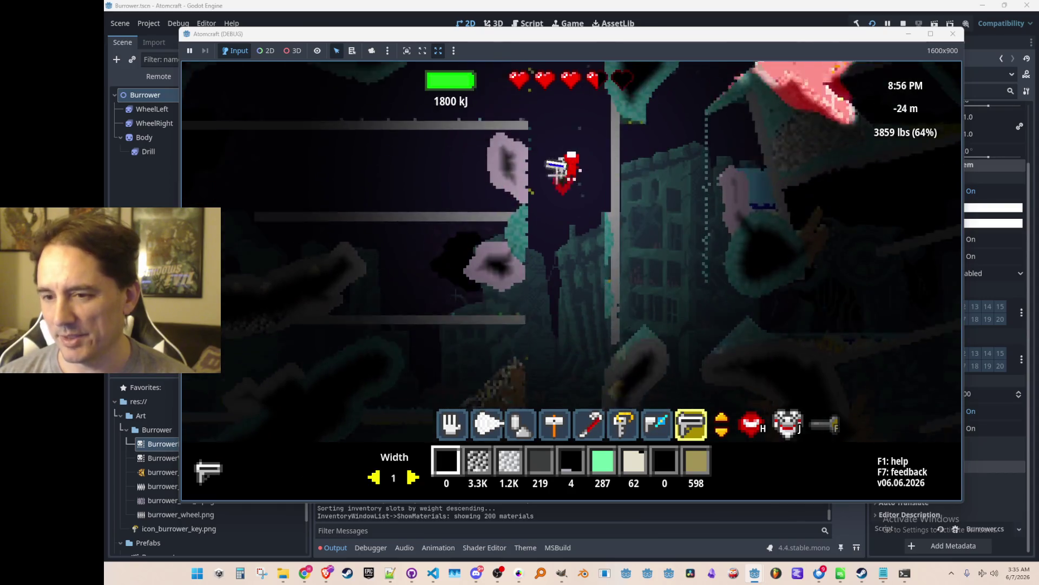
pyautogui.press('w')
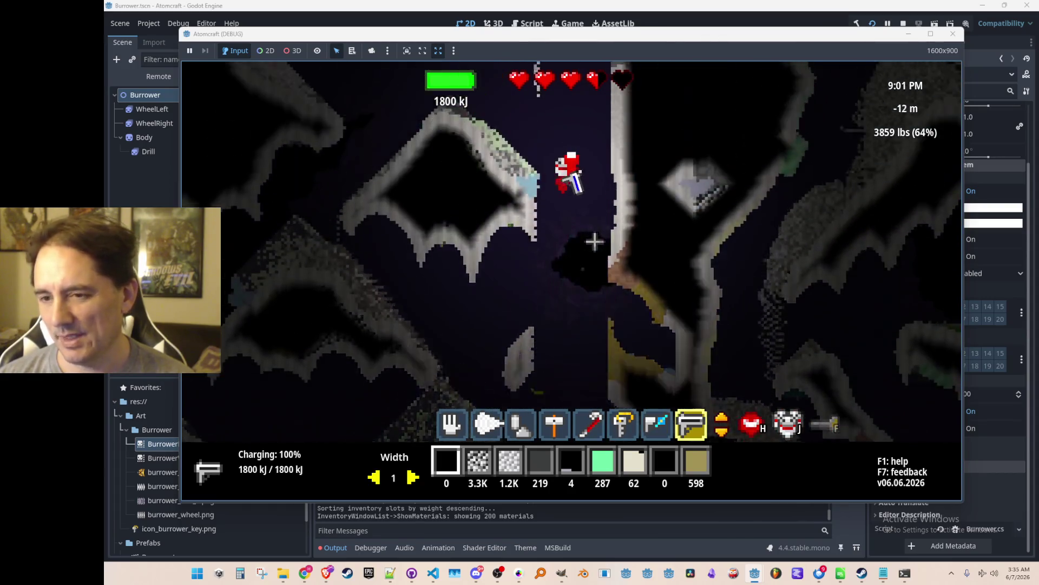
pyautogui.press('w')
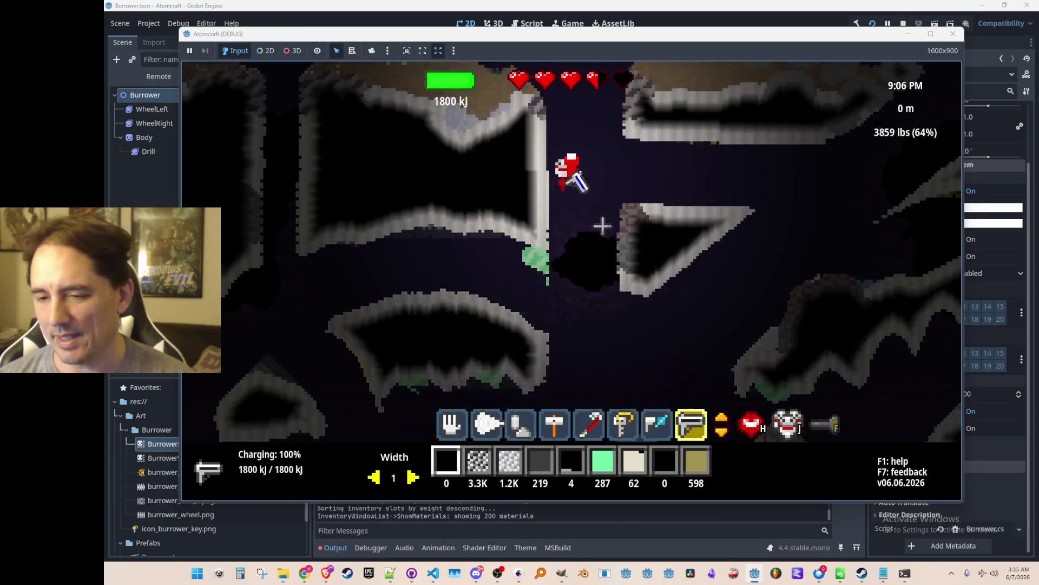
pyautogui.press('d')
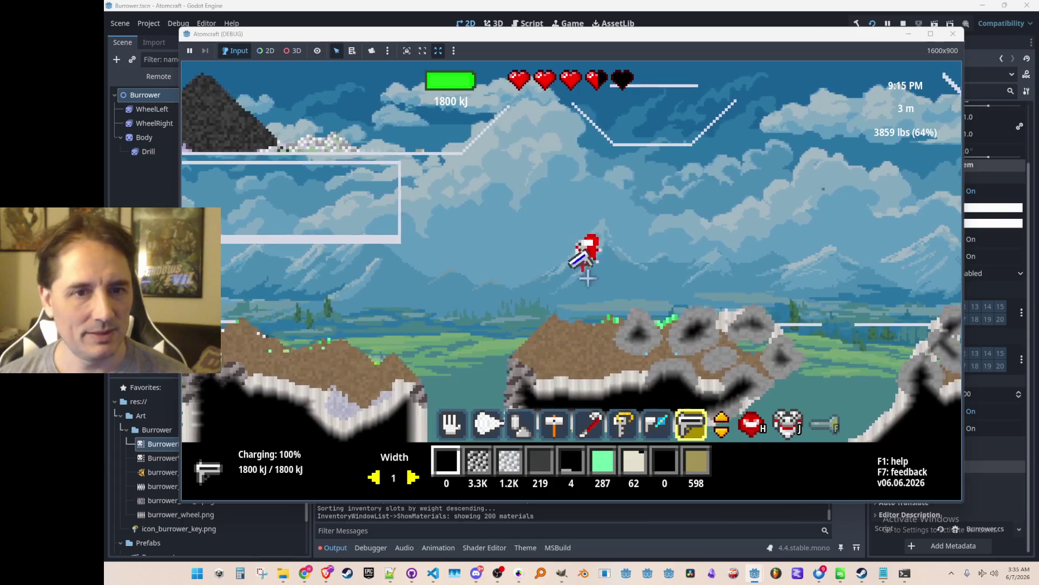
pyautogui.click(954, 36)
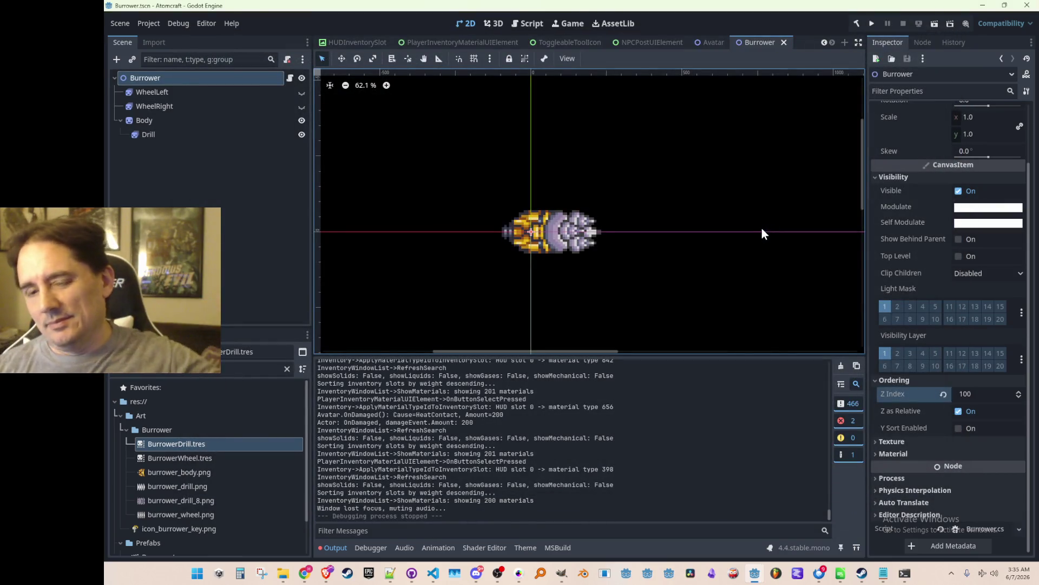
pyautogui.scroll(2, 644, 247)
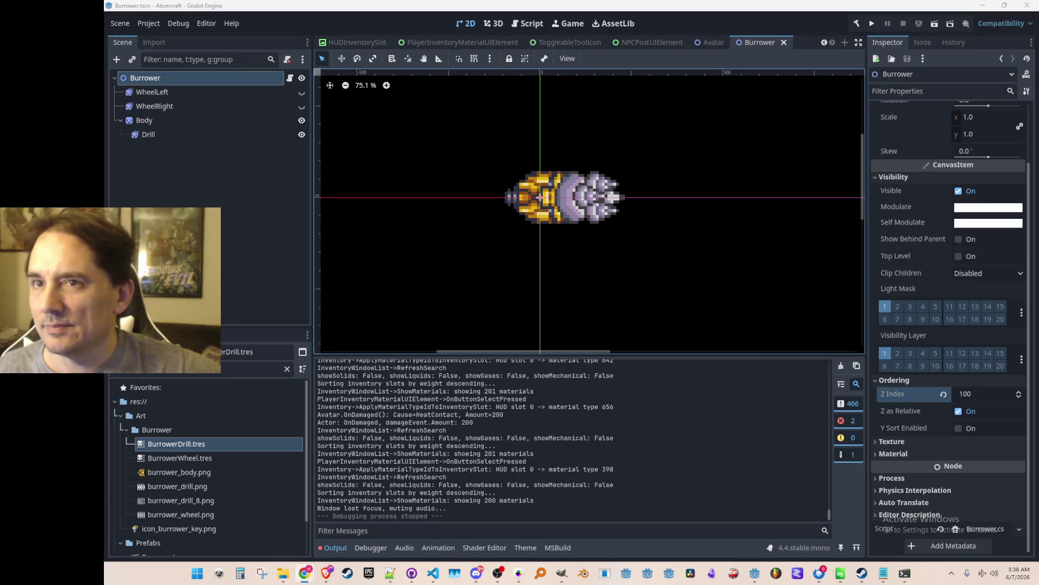
pyautogui.scroll(1, 699, 204)
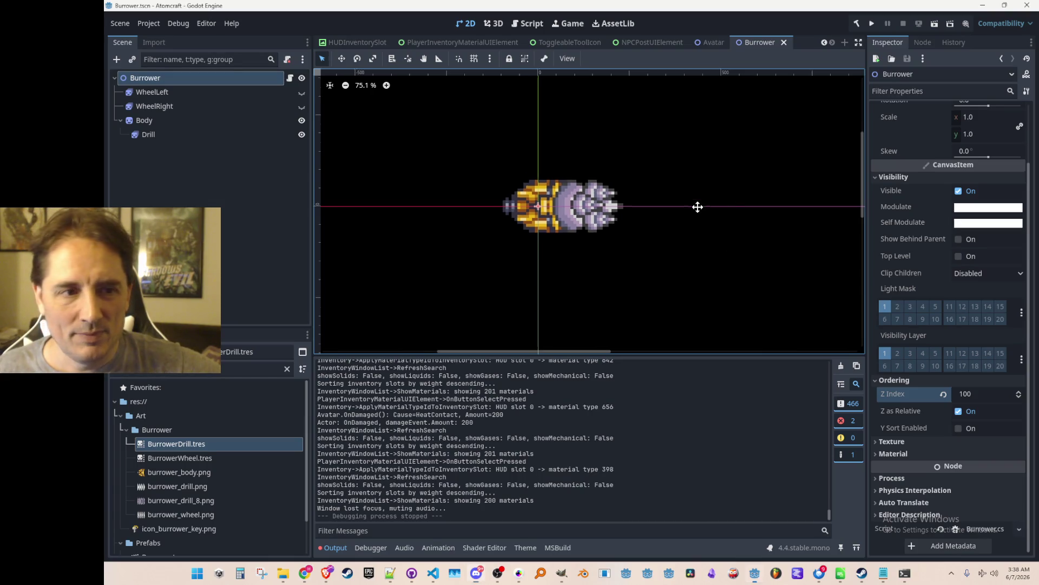
# Zoom the 2D viewport, then bring the Steam library up from the taskbar
pyautogui.scroll(3, 664, 224)
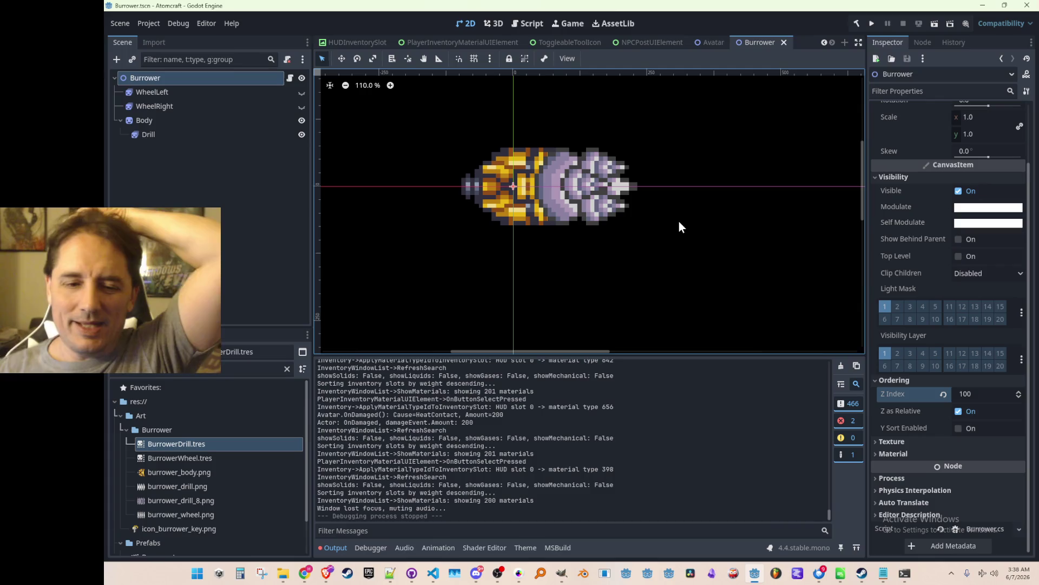
pyautogui.click(862, 573)
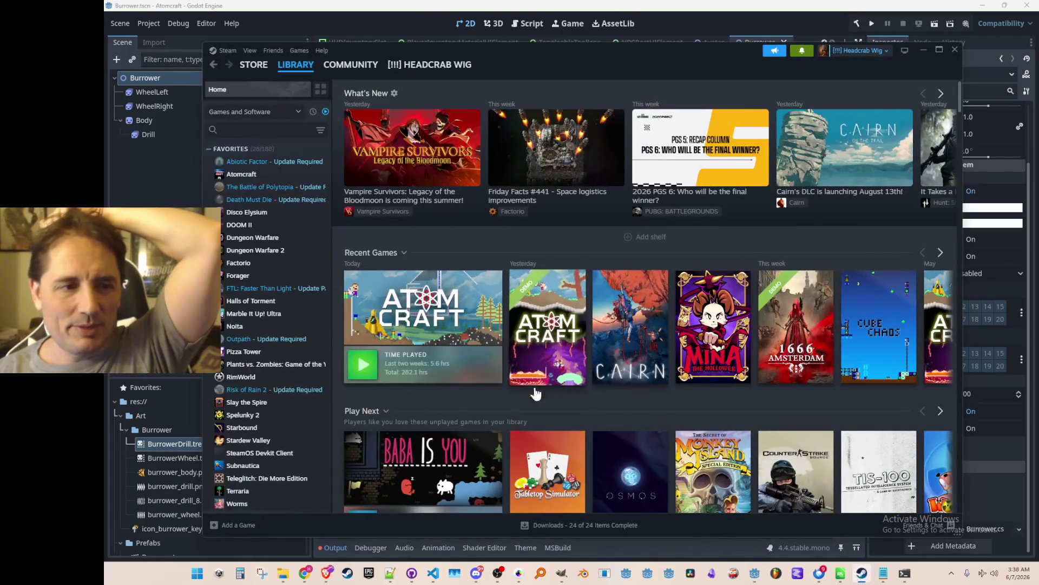
pyautogui.click(635, 318)
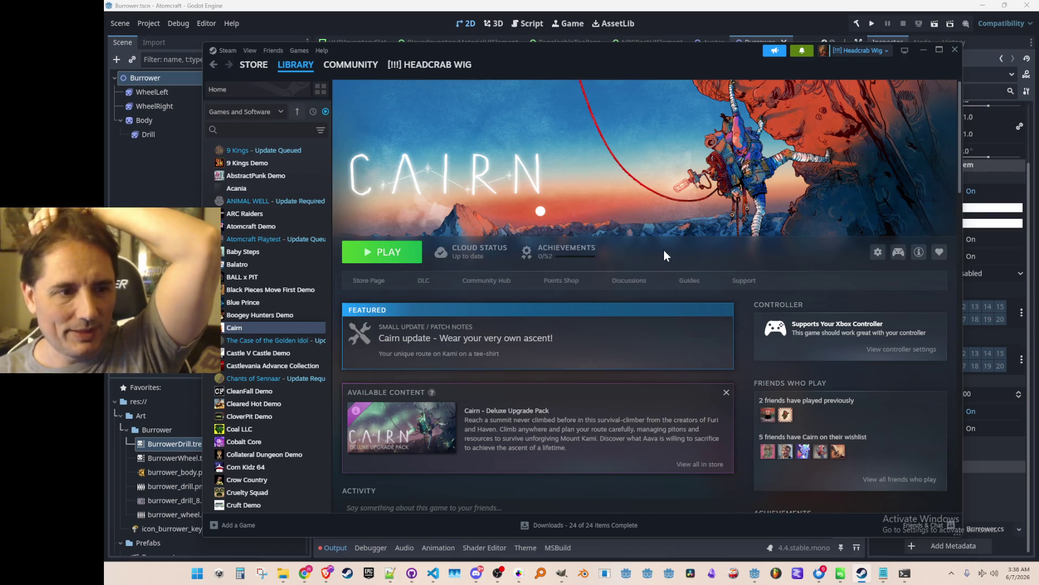
pyautogui.scroll(-6, 682, 255)
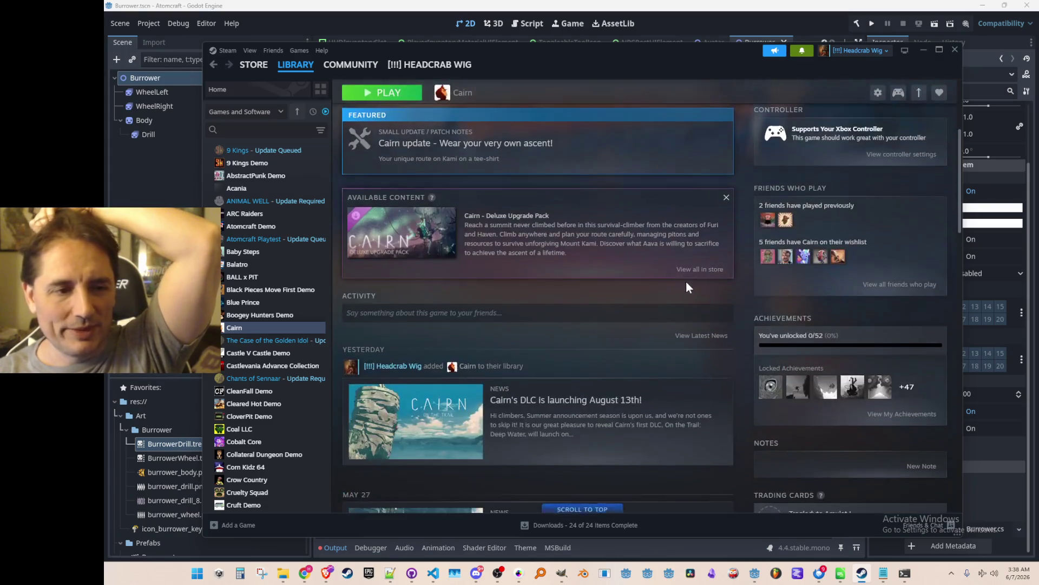
pyautogui.scroll(6, 693, 284)
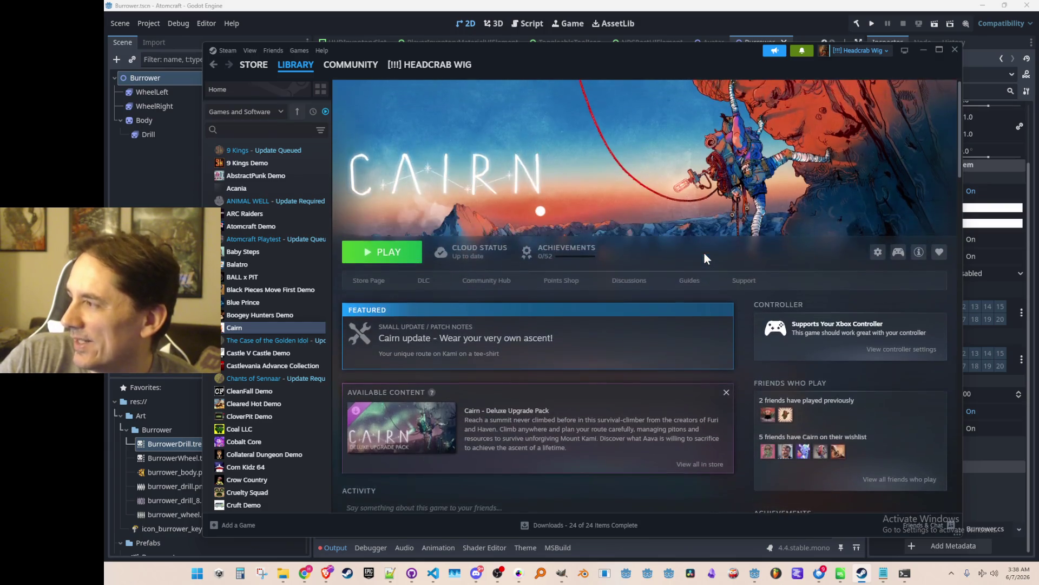
pyautogui.scroll(-3, 704, 253)
pyautogui.scroll(3, 704, 252)
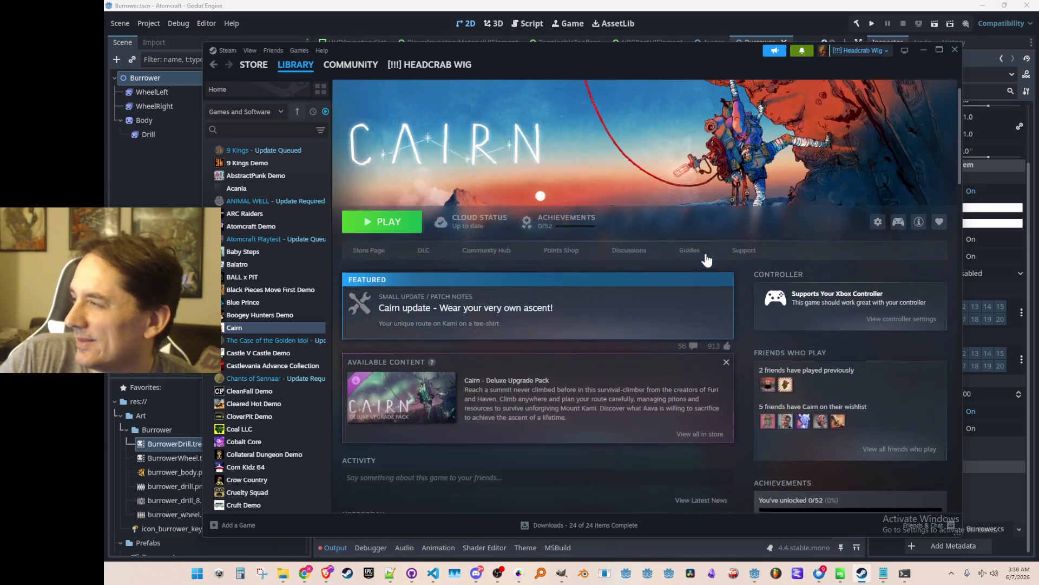
pyautogui.scroll(-3, 706, 260)
pyautogui.scroll(3, 699, 259)
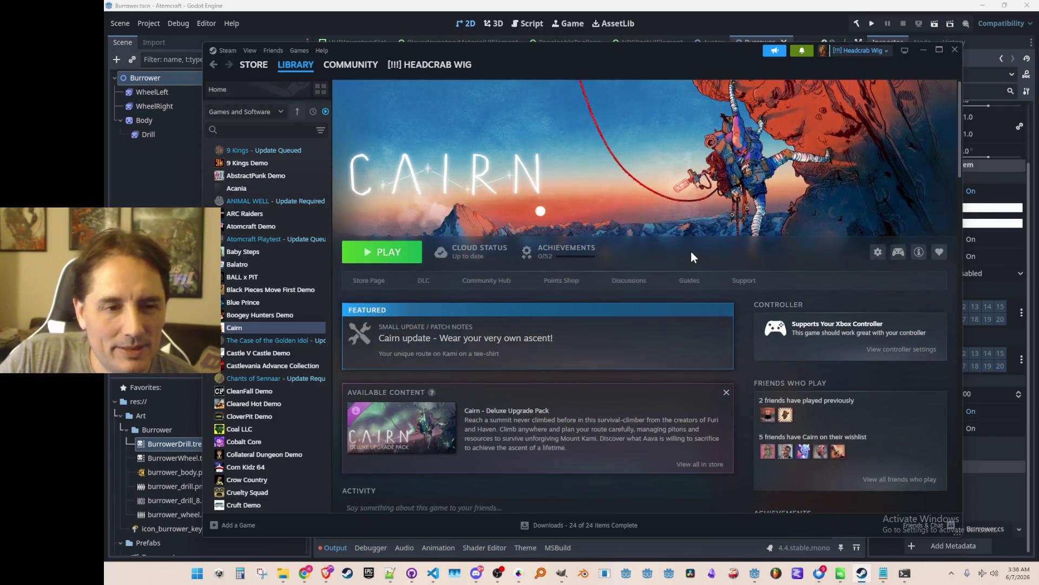
pyautogui.click(497, 573)
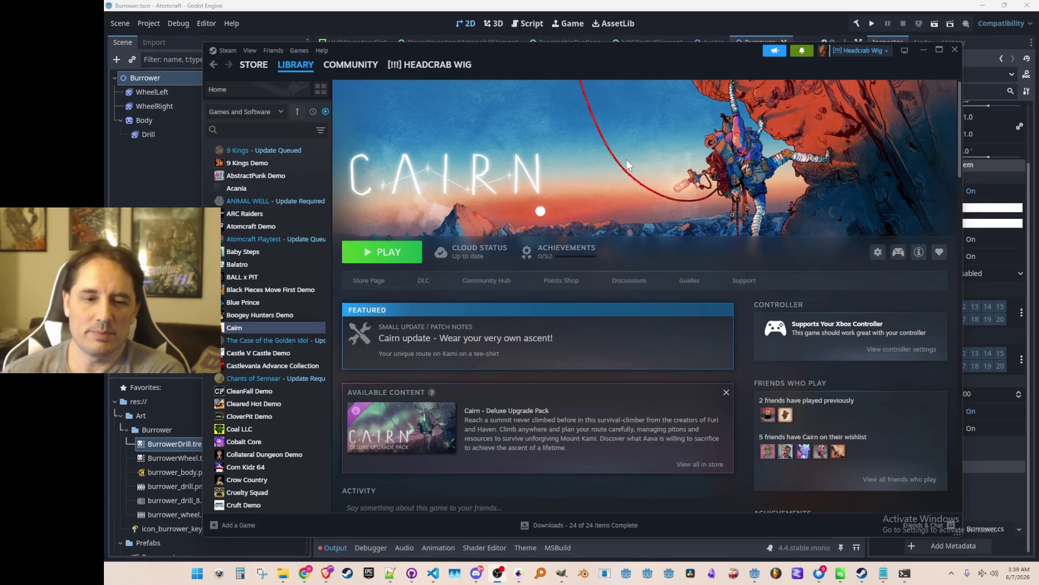
pyautogui.click(1018, 572)
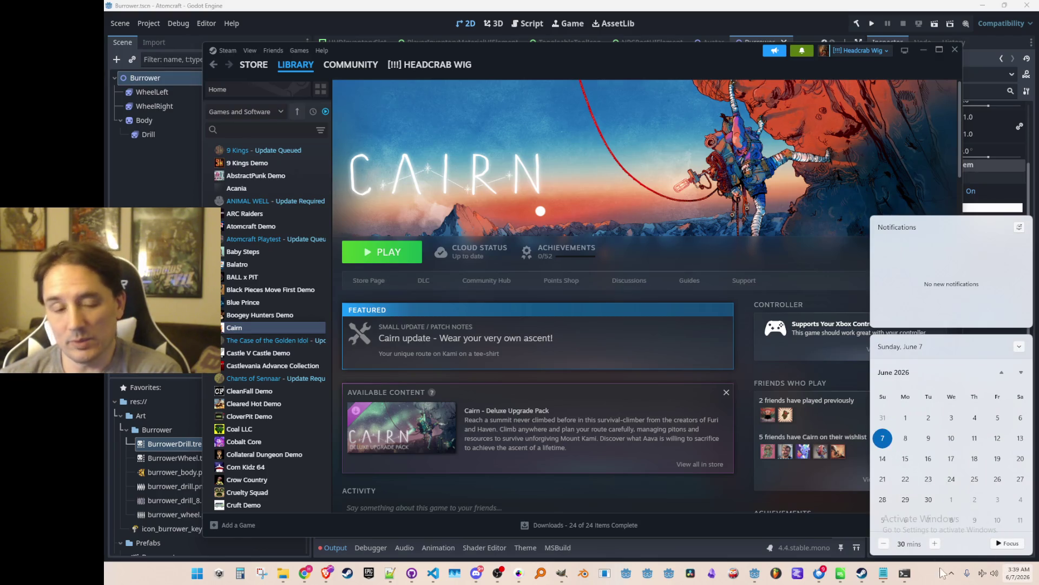
pyautogui.click(1018, 573)
pyautogui.moveTo(735, 55); pyautogui.dragTo(739, 52)
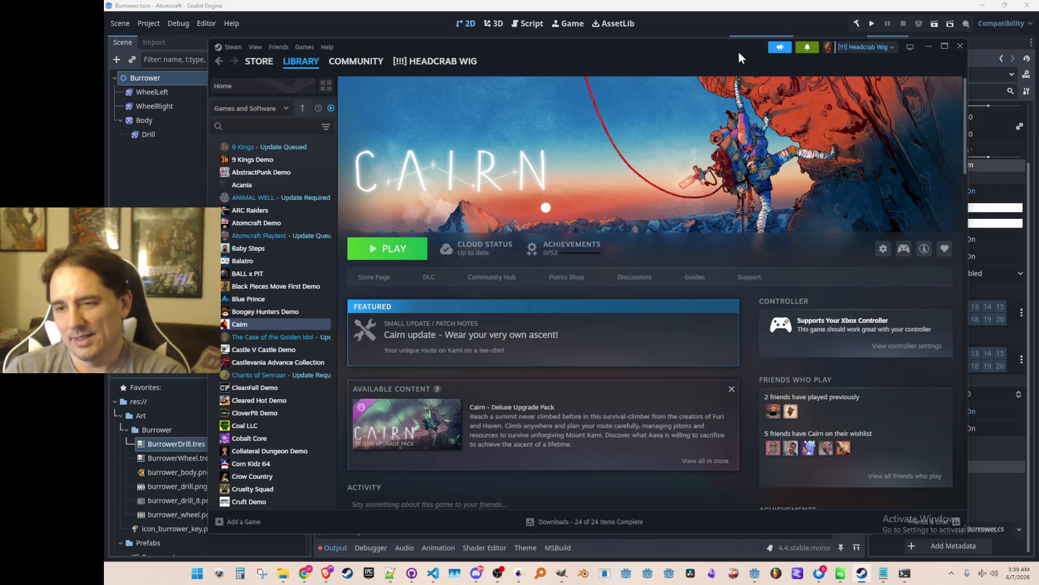
pyautogui.click(384, 277)
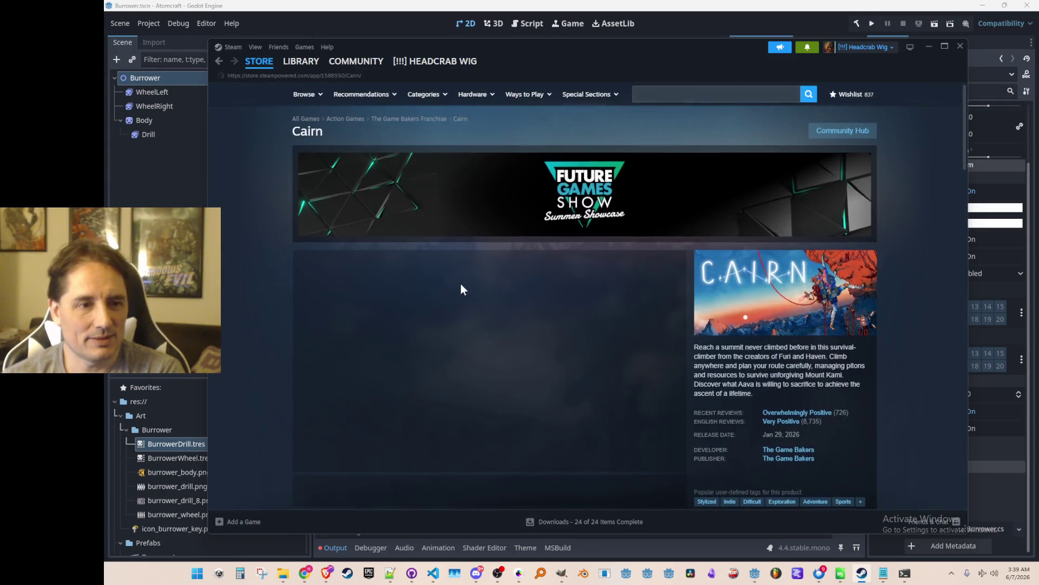
pyautogui.scroll(-2, 461, 284)
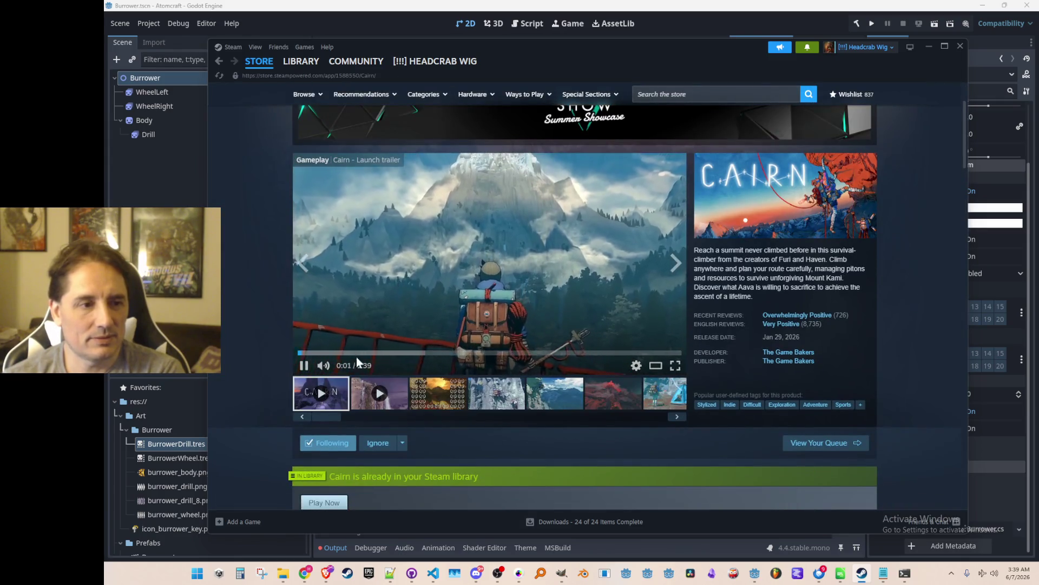
pyautogui.click(374, 353)
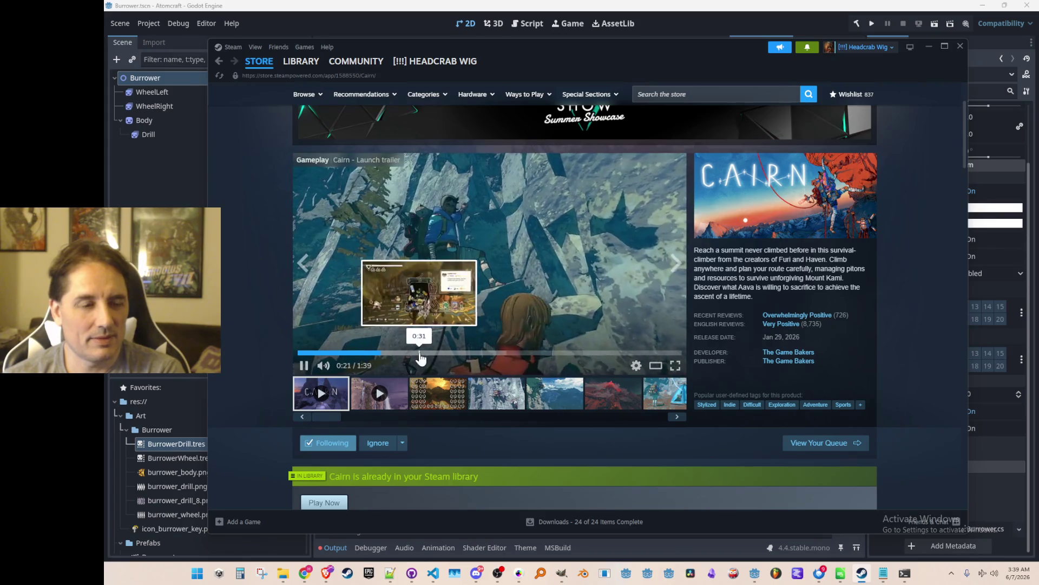
pyautogui.click(457, 352)
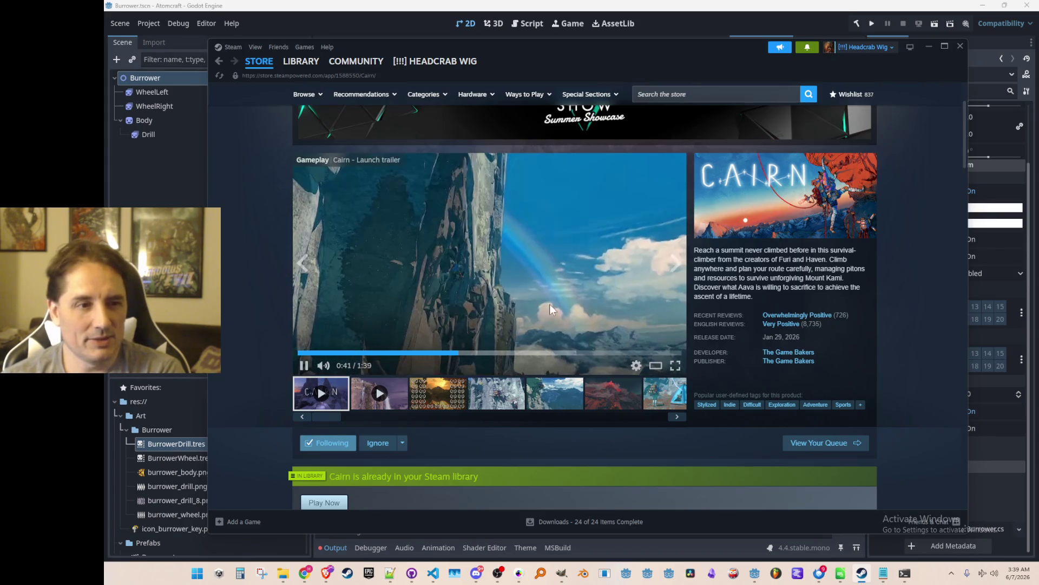
pyautogui.click(551, 353)
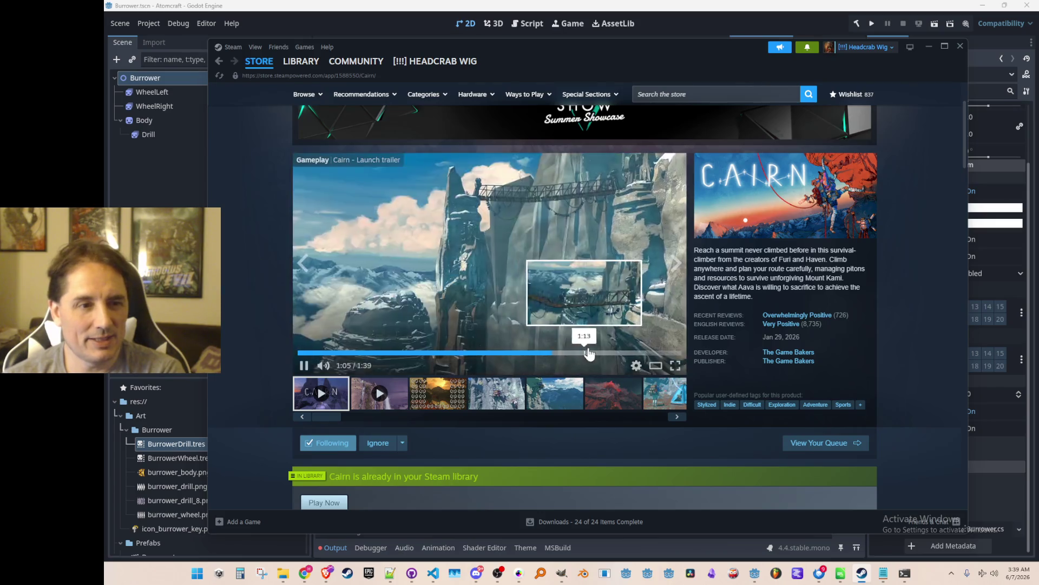
pyautogui.click(651, 353)
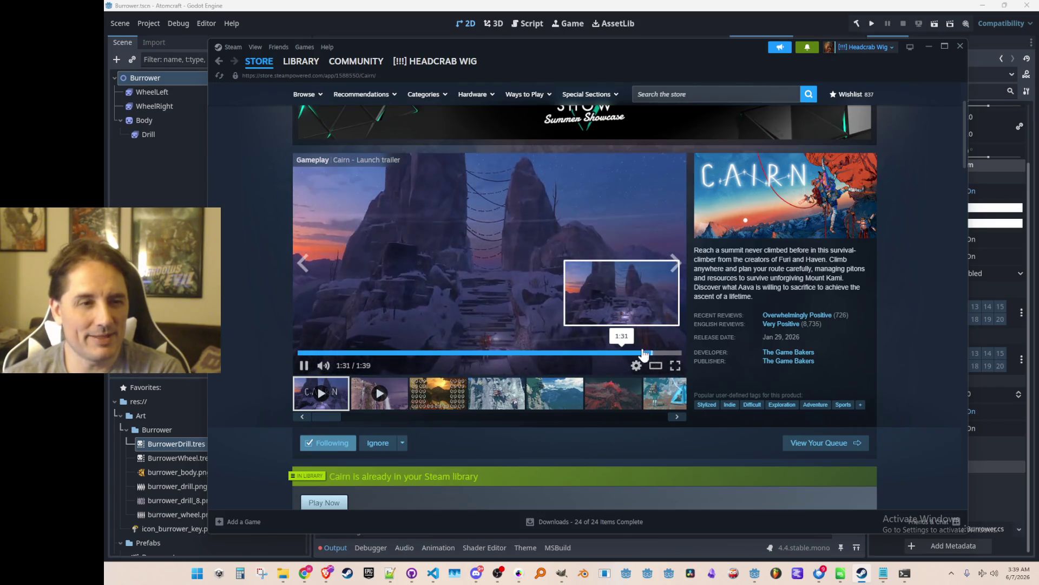
pyautogui.click(484, 324)
pyautogui.click(445, 401)
pyautogui.click(509, 400)
pyautogui.click(433, 401)
pyautogui.click(566, 399)
pyautogui.click(614, 400)
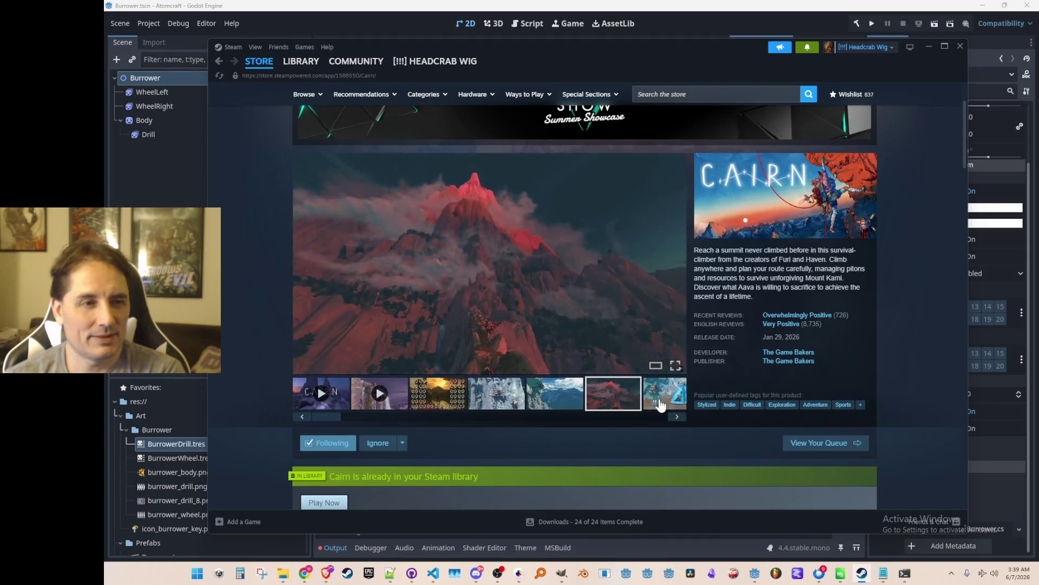
pyautogui.click(660, 404)
pyautogui.click(387, 400)
pyautogui.click(463, 403)
pyautogui.click(361, 404)
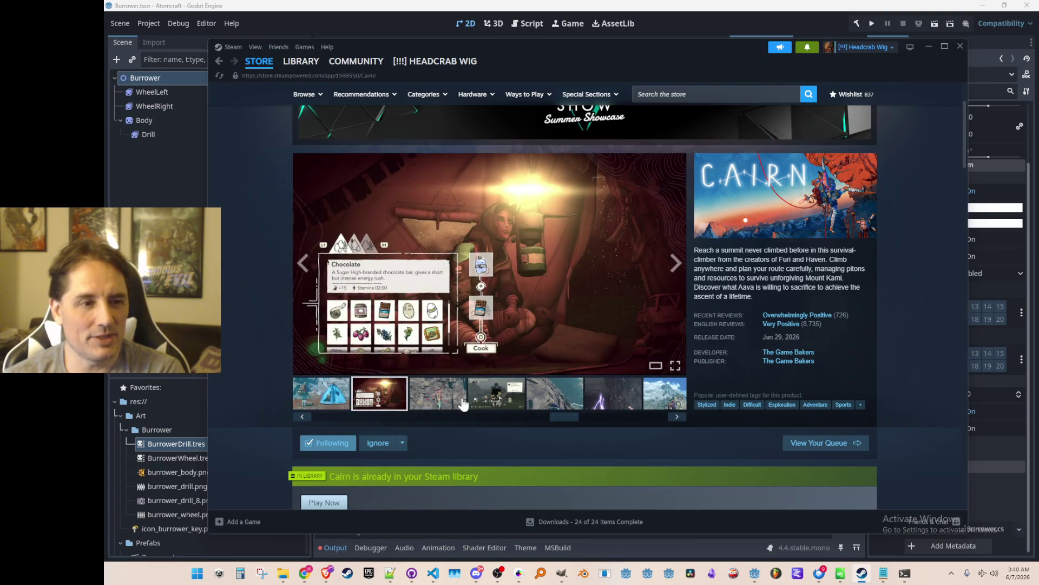
pyautogui.click(493, 398)
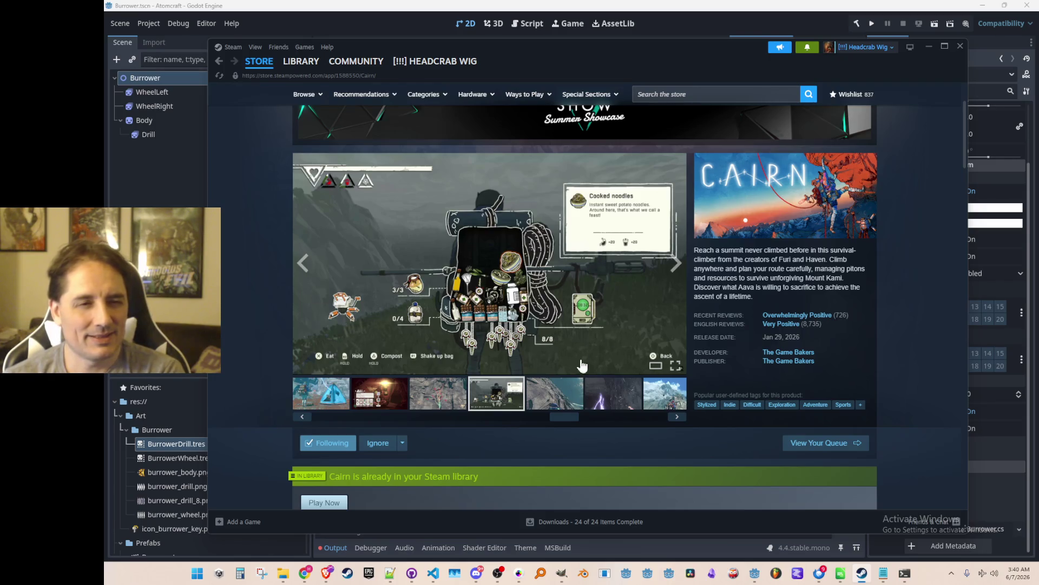
pyautogui.click(557, 407)
pyautogui.click(609, 403)
pyautogui.click(658, 391)
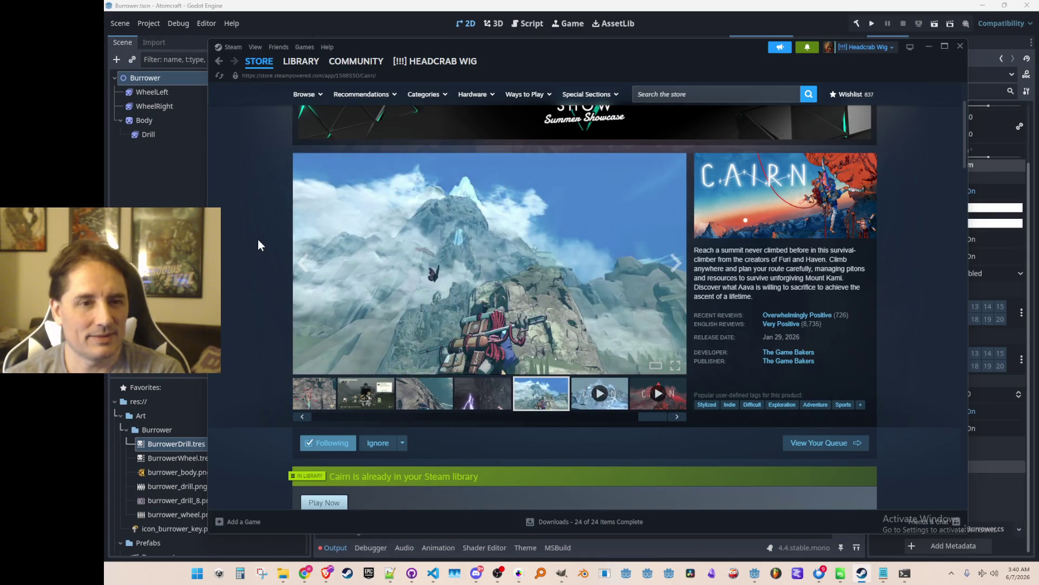
pyautogui.click(301, 61)
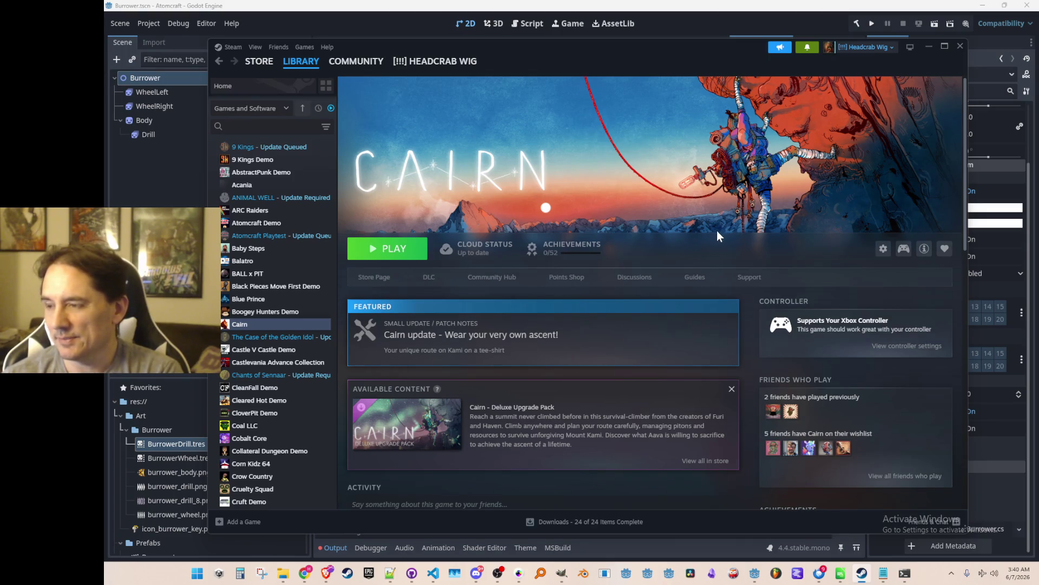
pyautogui.moveTo(710, 50); pyautogui.dragTo(719, 55)
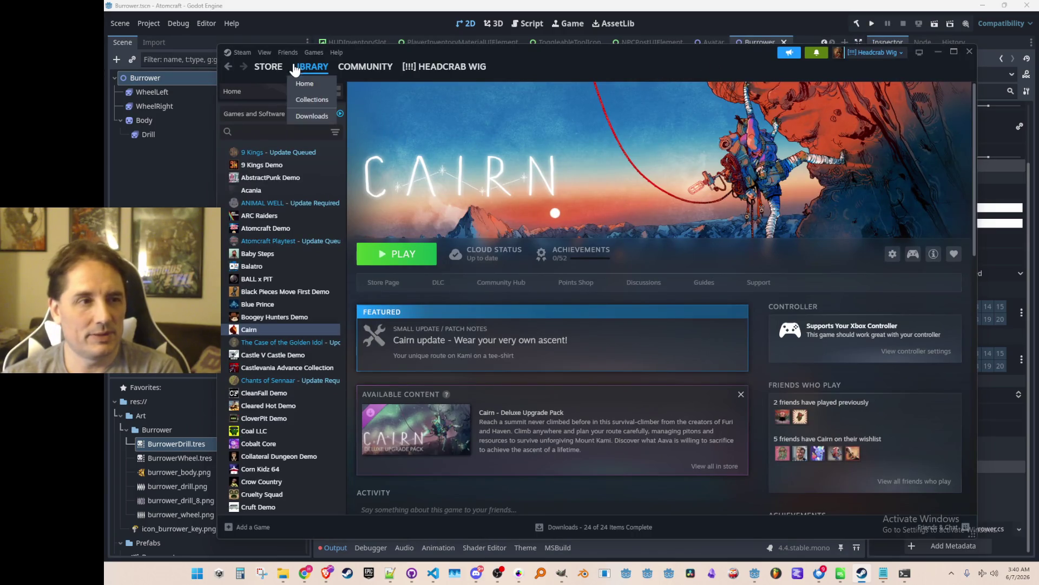
# Search the Steam store for 'grow up' and browse Grow Up's screenshots
pyautogui.click(267, 67)
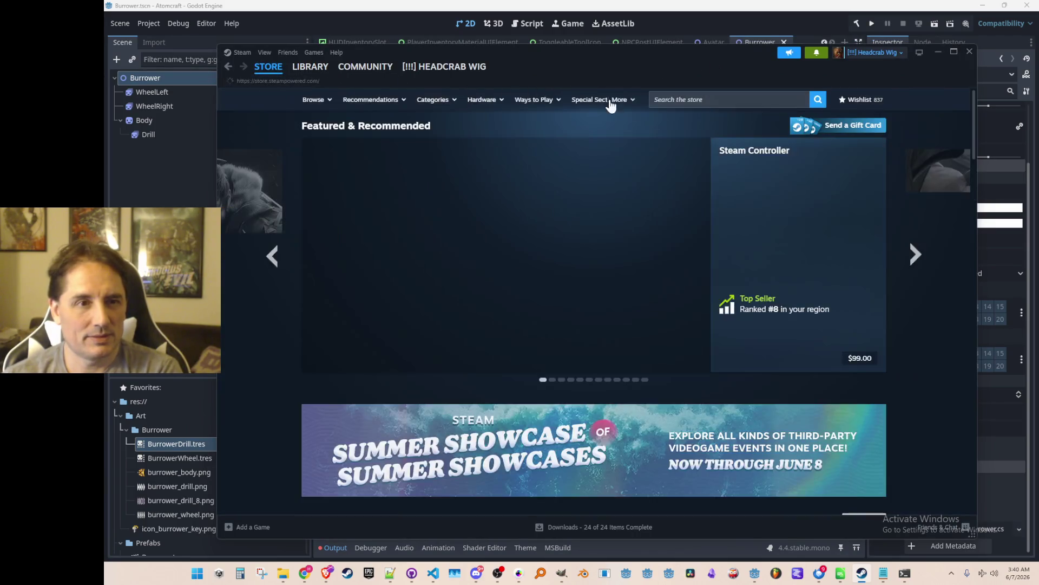
pyautogui.click(672, 98)
pyautogui.write('grow up')
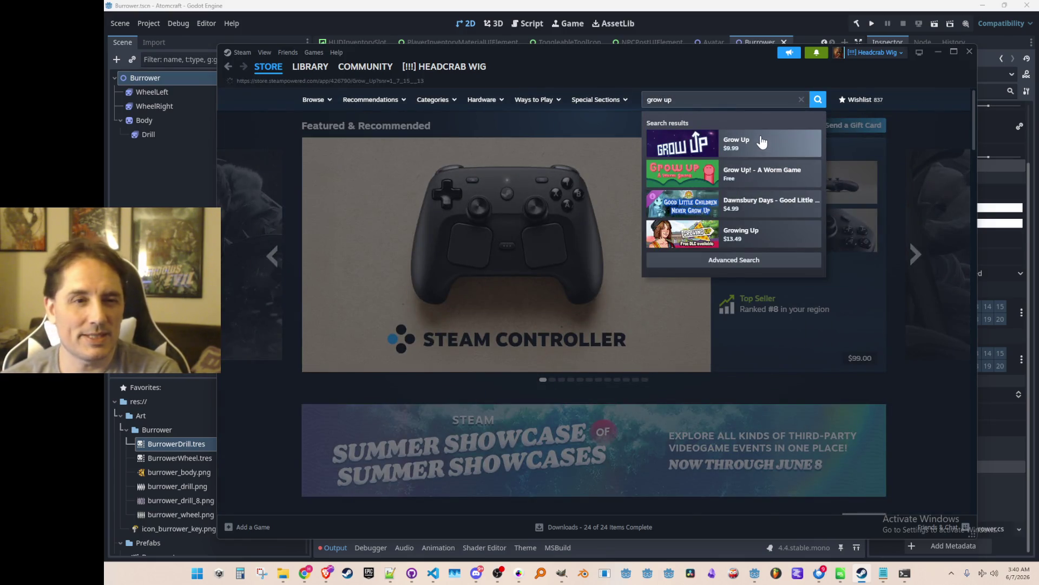
pyautogui.click(767, 145)
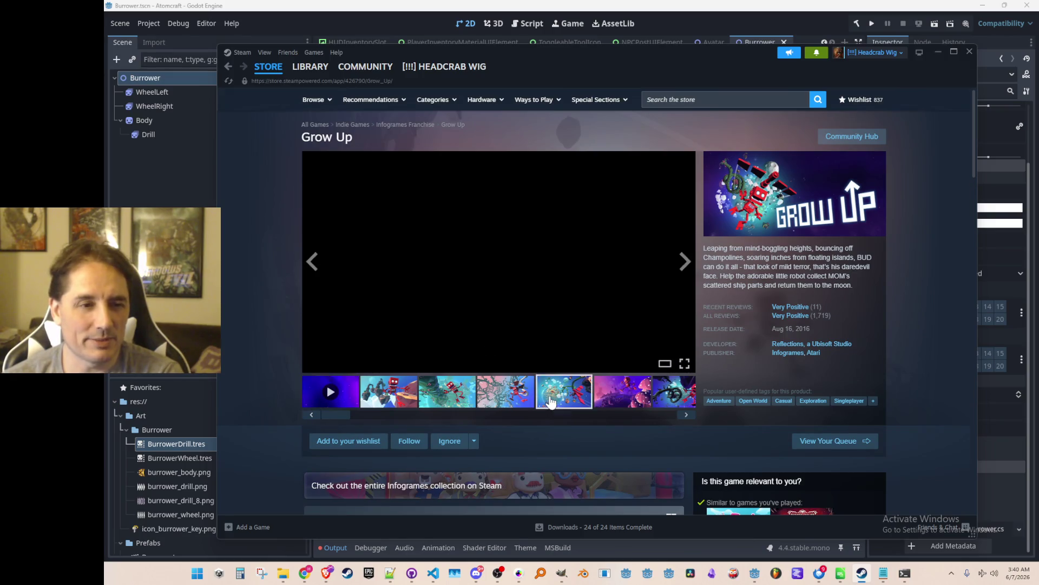
pyautogui.click(546, 400)
pyautogui.click(503, 401)
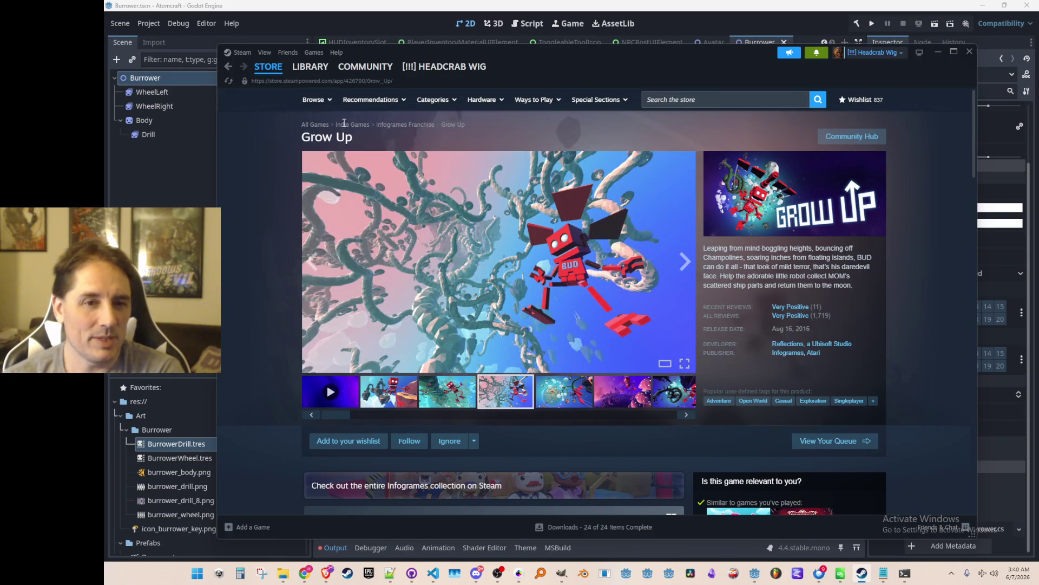
# Return to Cairn's store page and pause its trailer
pyautogui.click(227, 67)
pyautogui.click(228, 67)
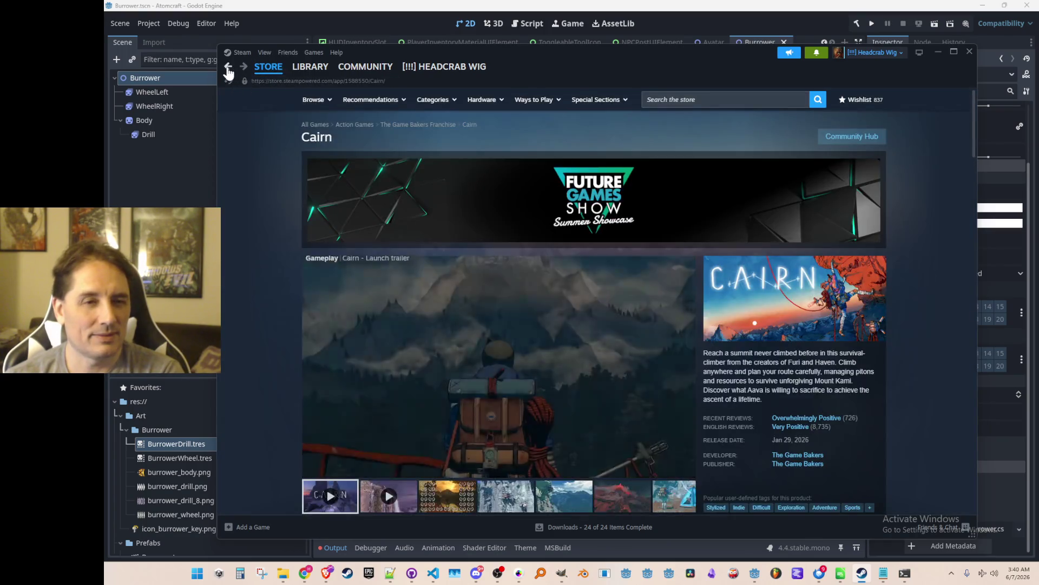
pyautogui.scroll(-3, 433, 208)
pyautogui.click(385, 203)
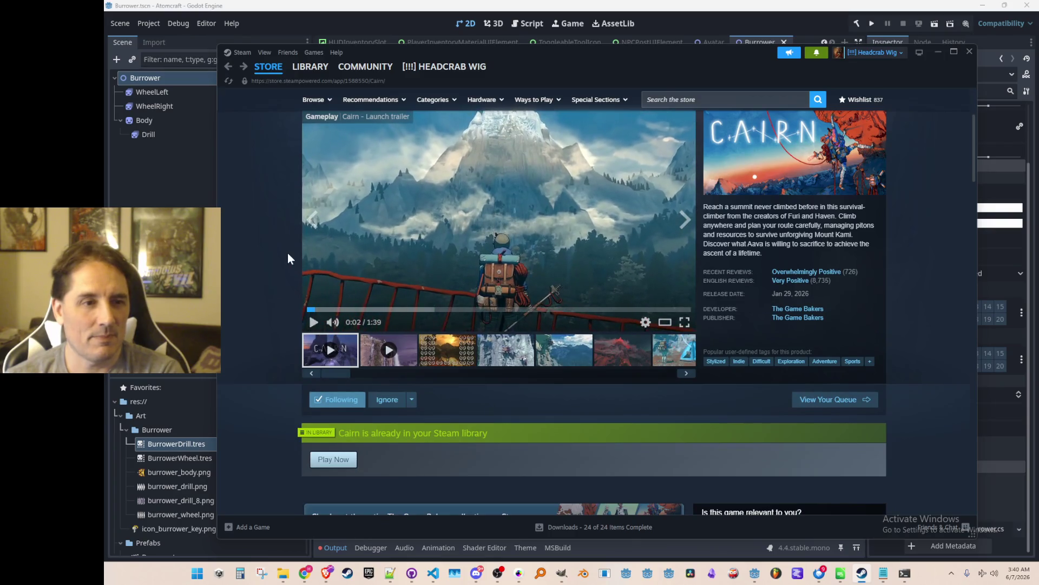
pyautogui.scroll(1, 288, 252)
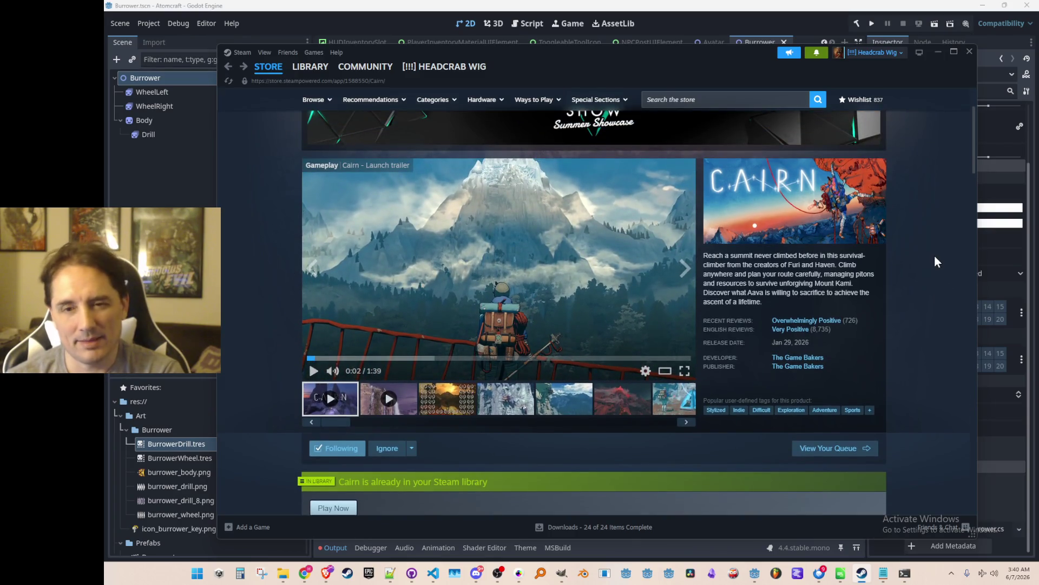